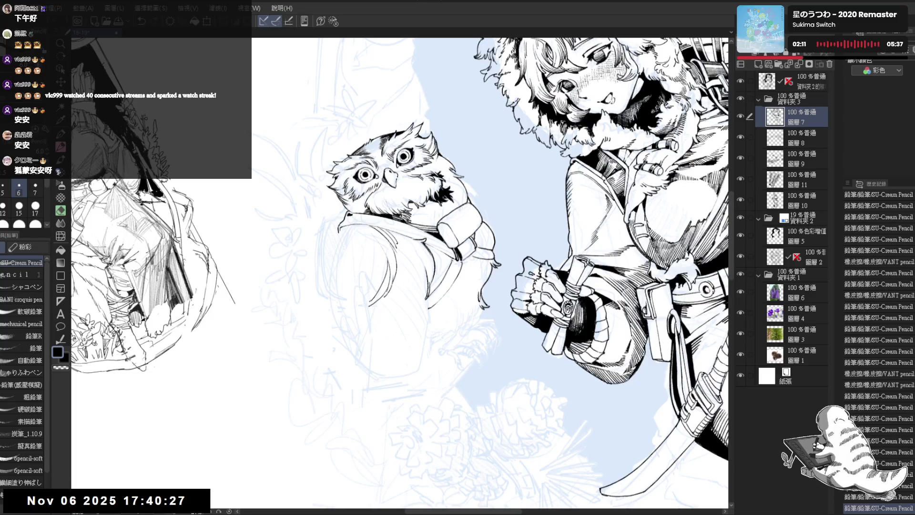
- Pencil the owl's lower outline after tilting the canvas; undo a stray chest stroke
mouse_move(381, 284)
left_mouse_down()
mouse_move(353, 304)
mouse_move(360, 297)
left_mouse_up()
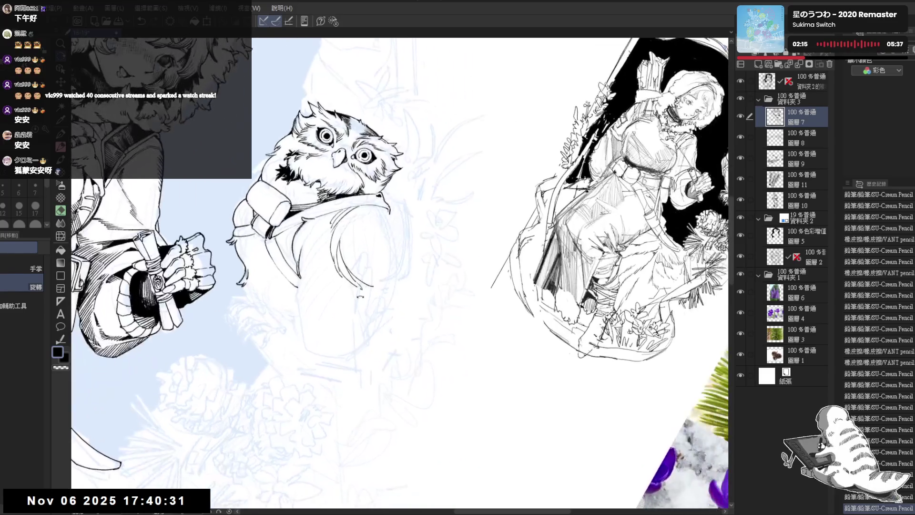
key("p")
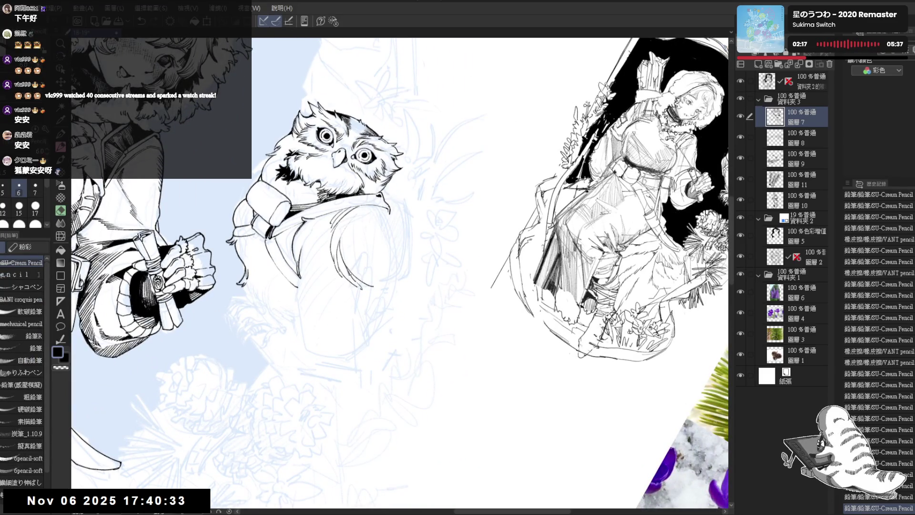
key("r")
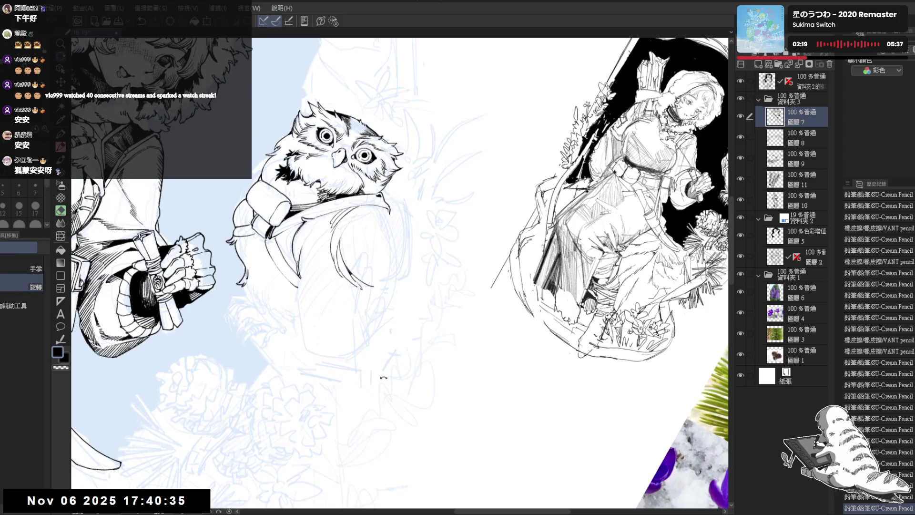
left_click_drag(383, 377, 339, 358)
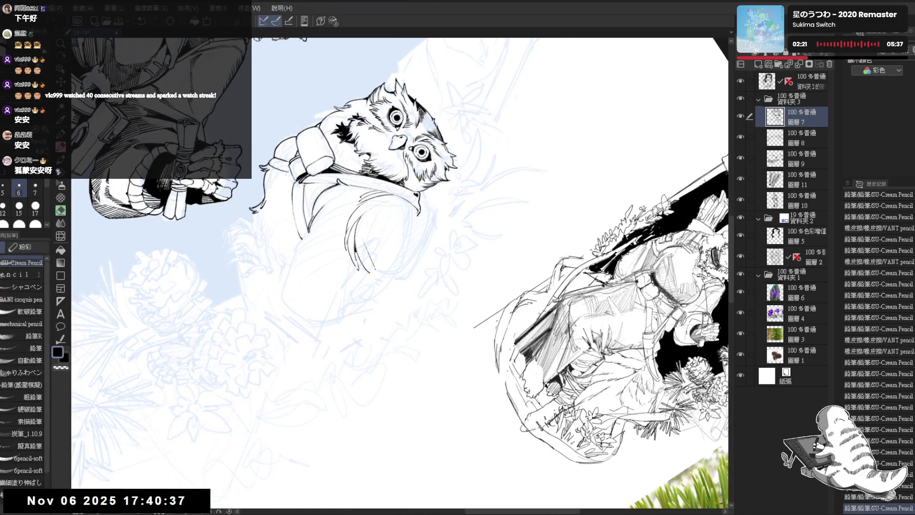
left_click_drag(363, 250, 377, 276)
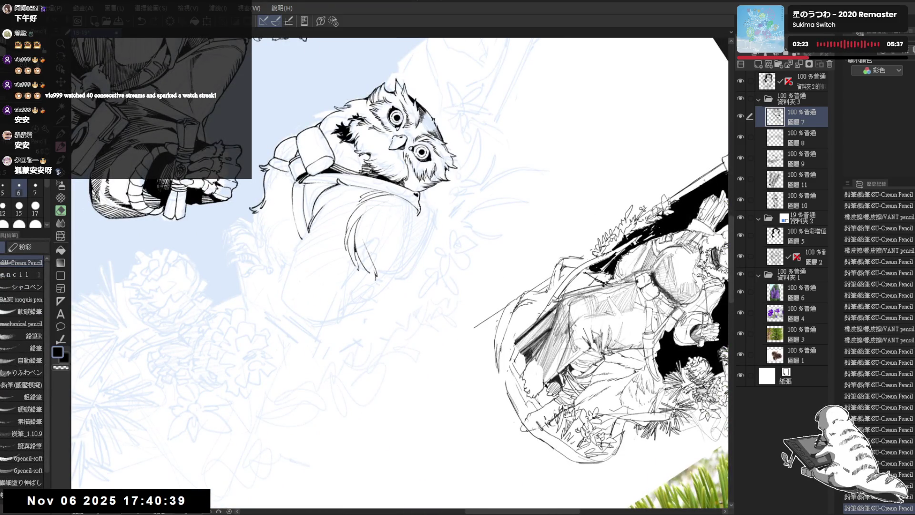
key("ctrl+z")
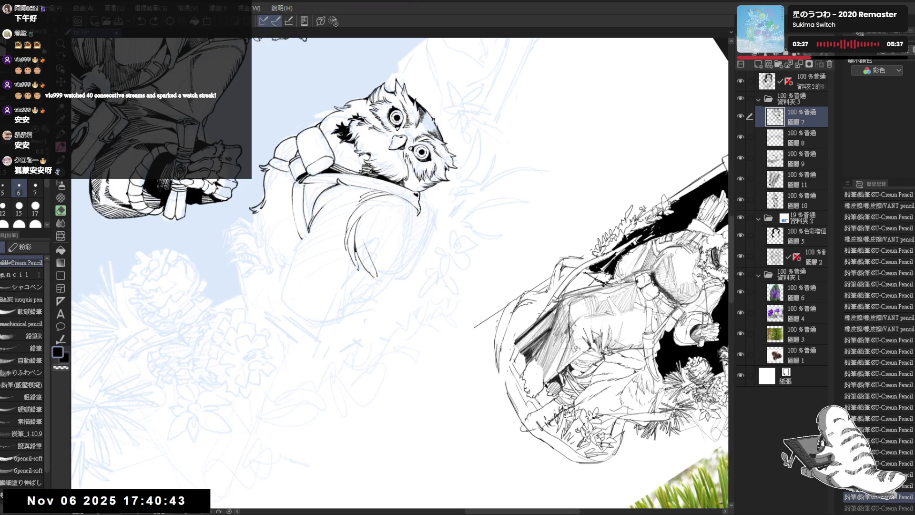
- Tilt the view to try a short stroke near the wing, undo it, and straighten the canvas
left_click_drag(400, 266, 429, 200)
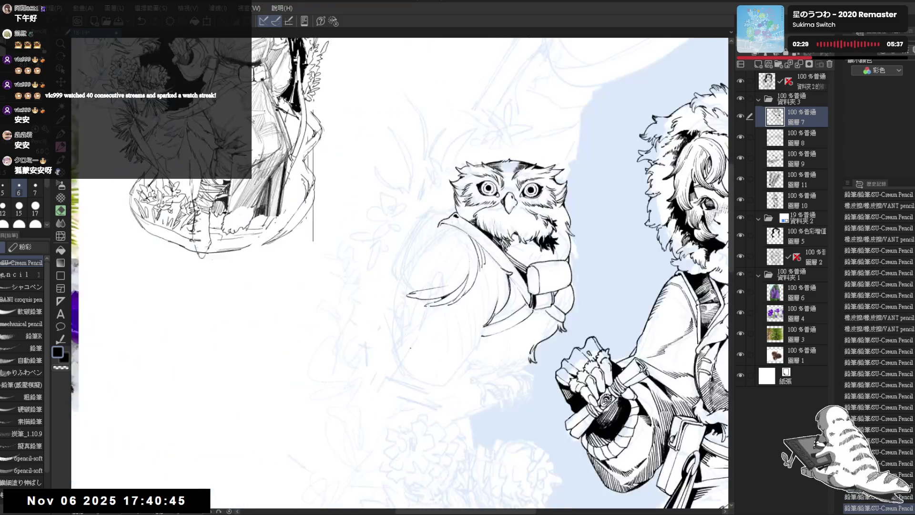
key("p")
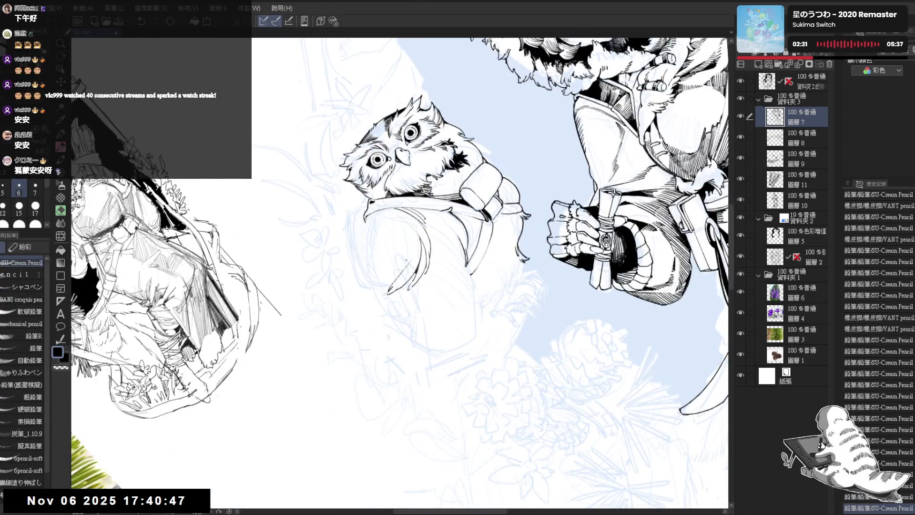
left_click_drag(400, 261, 405, 273)
key("ctrl+z")
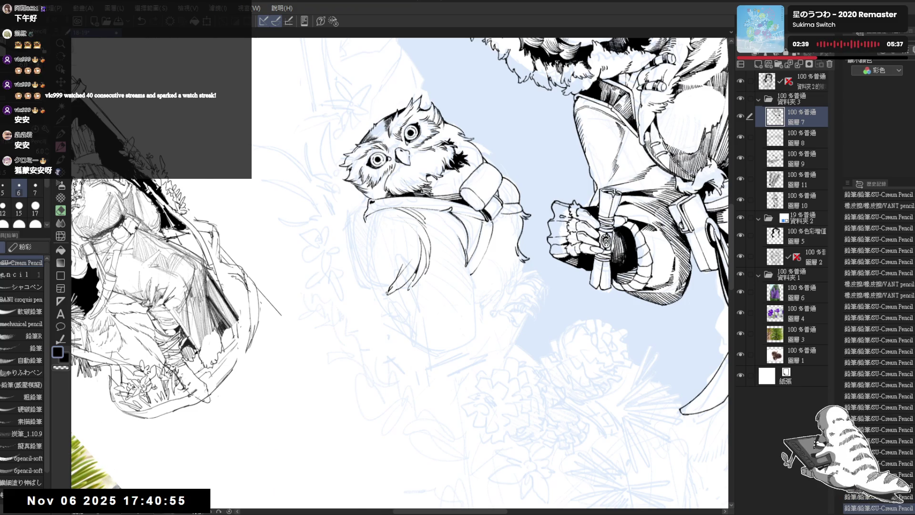
key("ctrl+0")
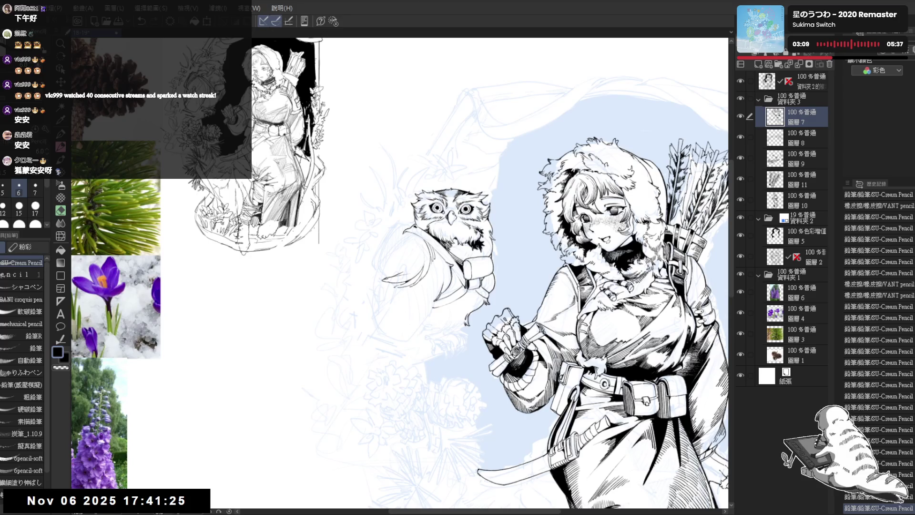
- With the view tilted counter-clockwise, extend the owl's wing line down to its end in pencil
scroll(434, 186, "up", 2)
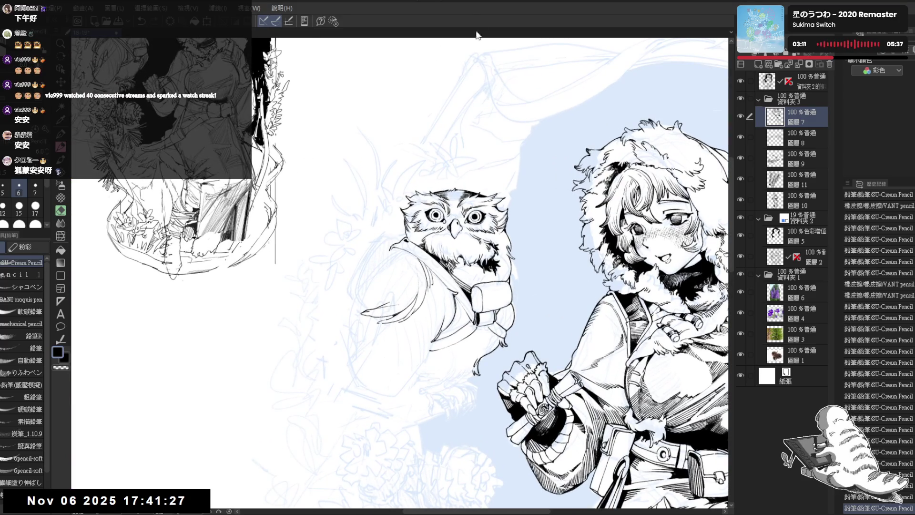
left_click_drag(476, 38, 362, 43)
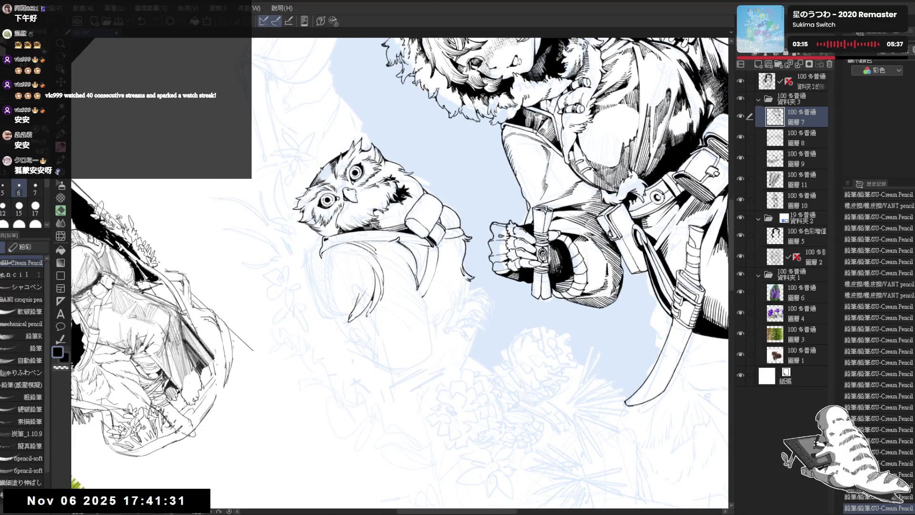
mouse_move(370, 320)
left_mouse_down()
mouse_move(352, 343)
mouse_move(404, 361)
mouse_move(411, 353)
left_mouse_up()
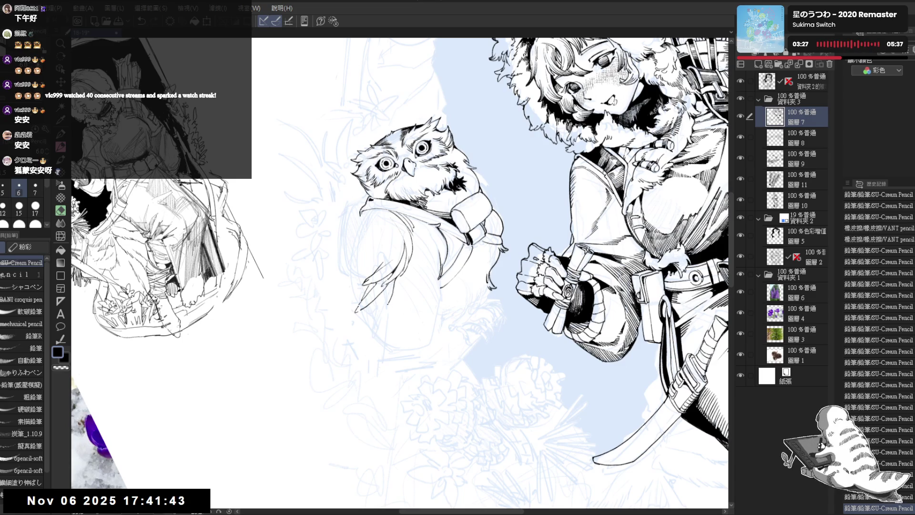
left_click_drag(401, 267, 410, 247)
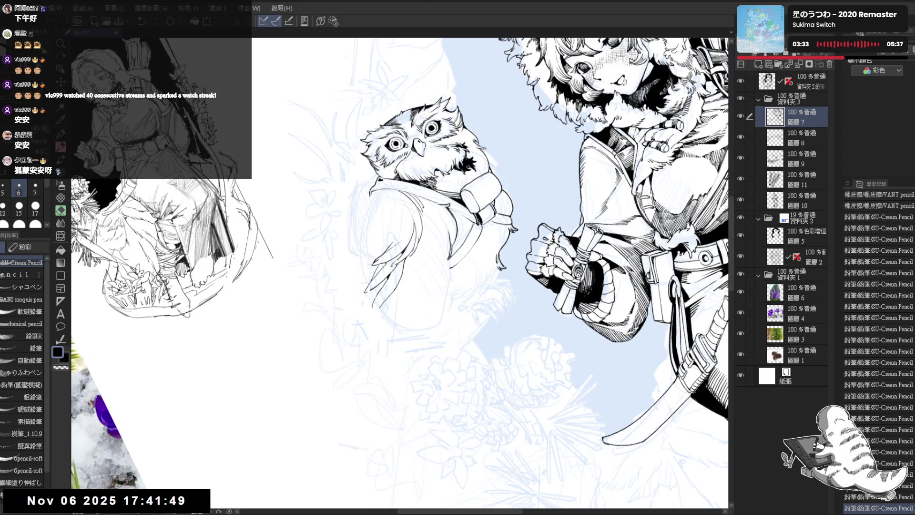
left_click_drag(371, 310, 365, 321)
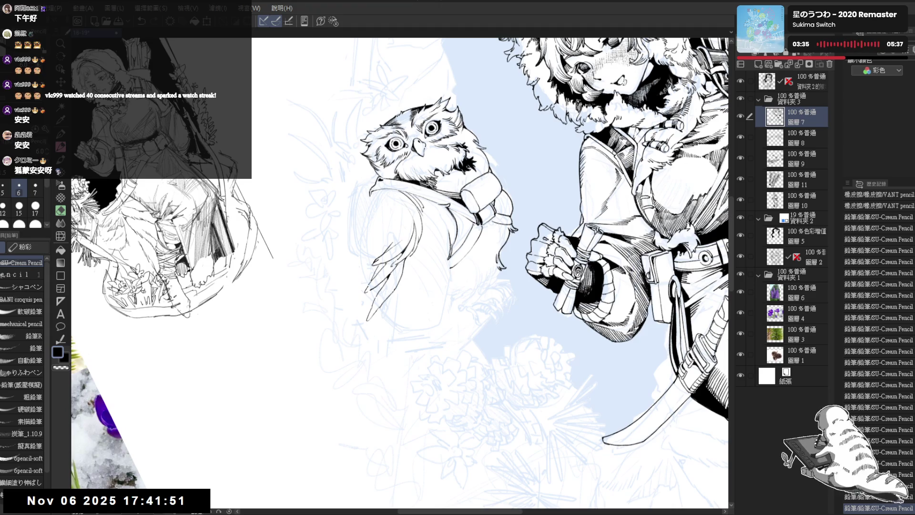
left_click_drag(373, 329, 355, 344)
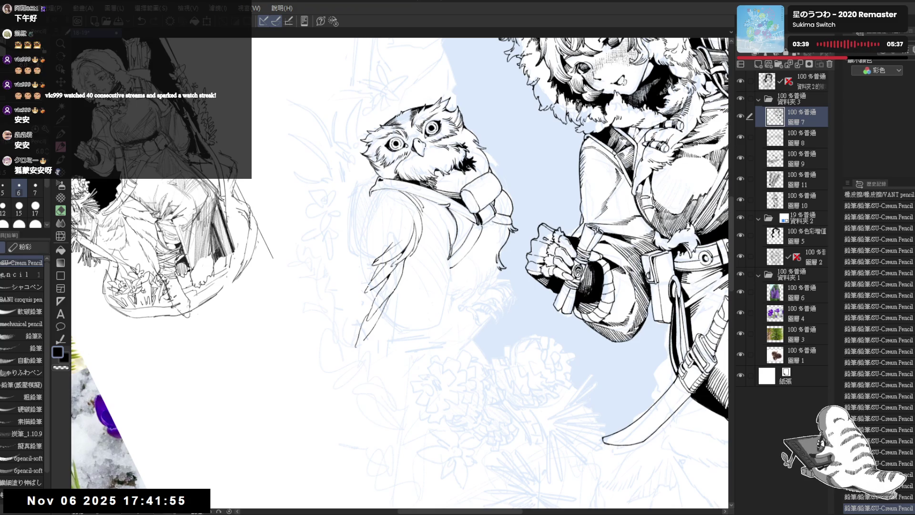
- Erase a stray part of the wing line, then return to the pencil with the canvas upright
key("e")
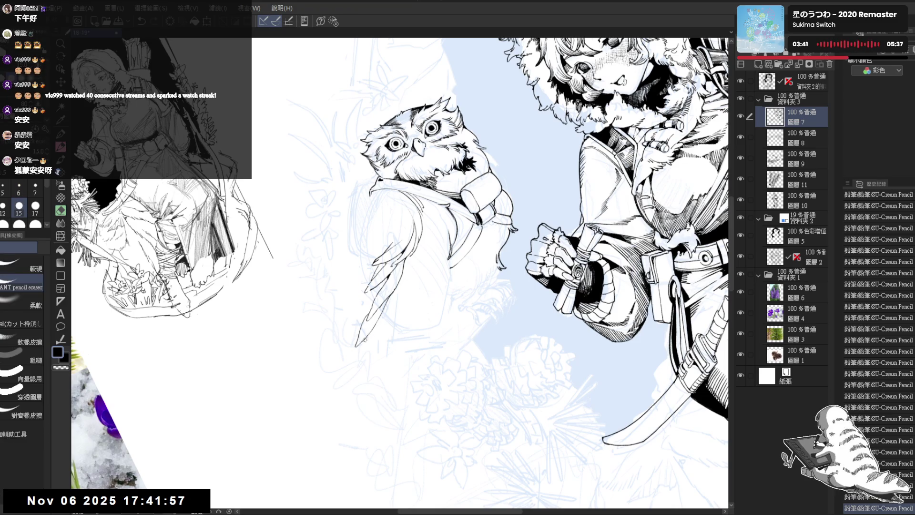
left_click_drag(379, 319, 366, 333)
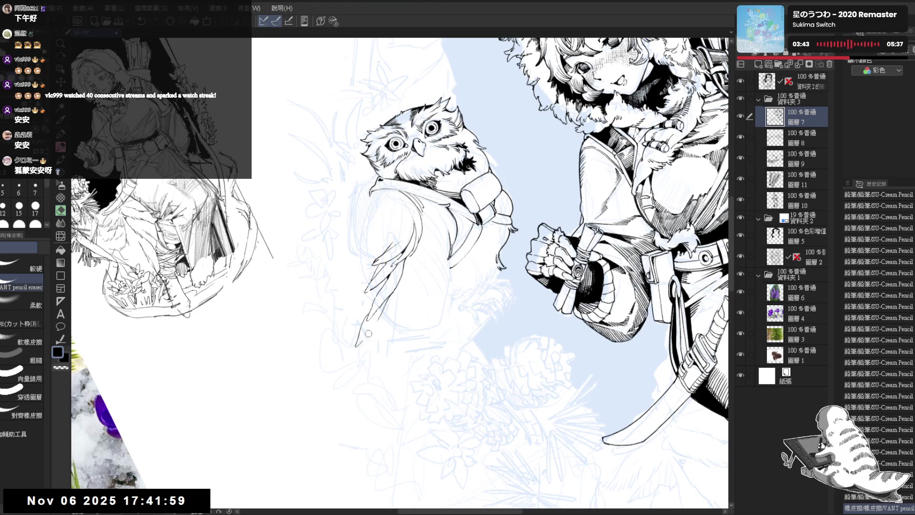
key("p")
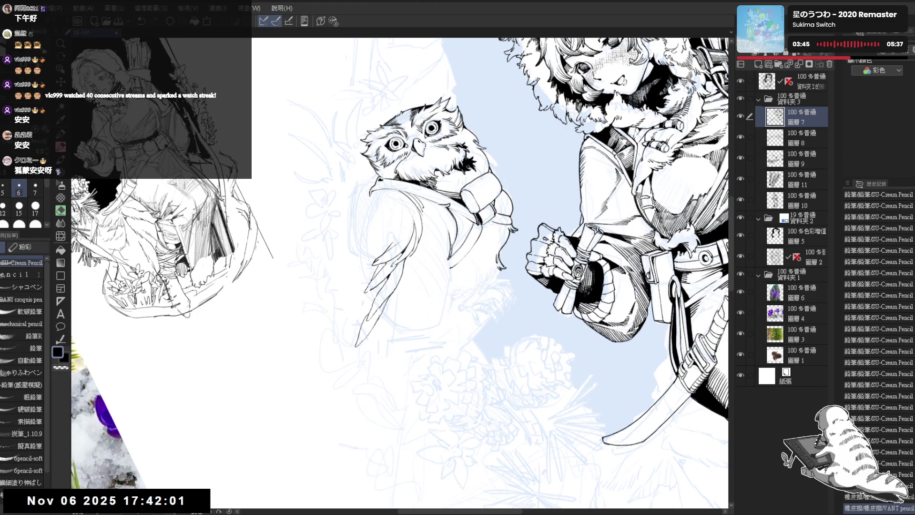
mouse_move(386, 180)
left_mouse_down()
mouse_move(424, 231)
mouse_move(418, 202)
left_mouse_up()
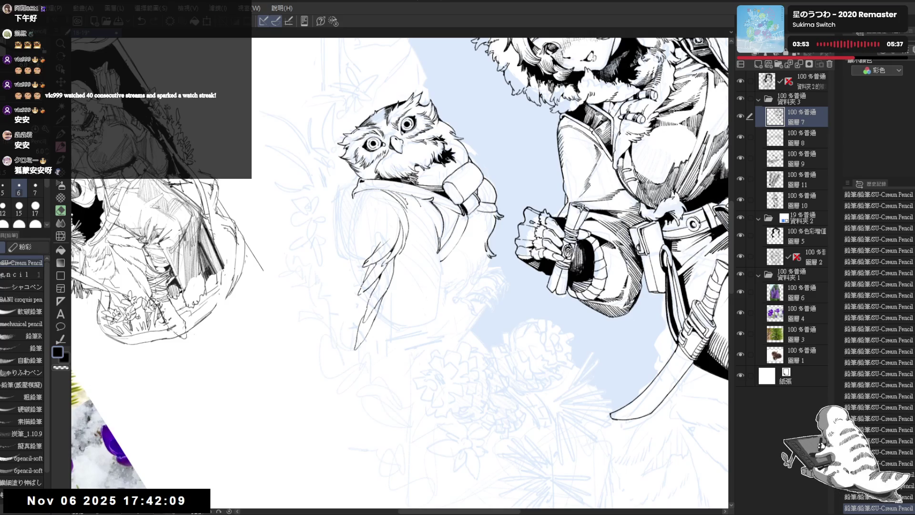
key("ctrl+@")
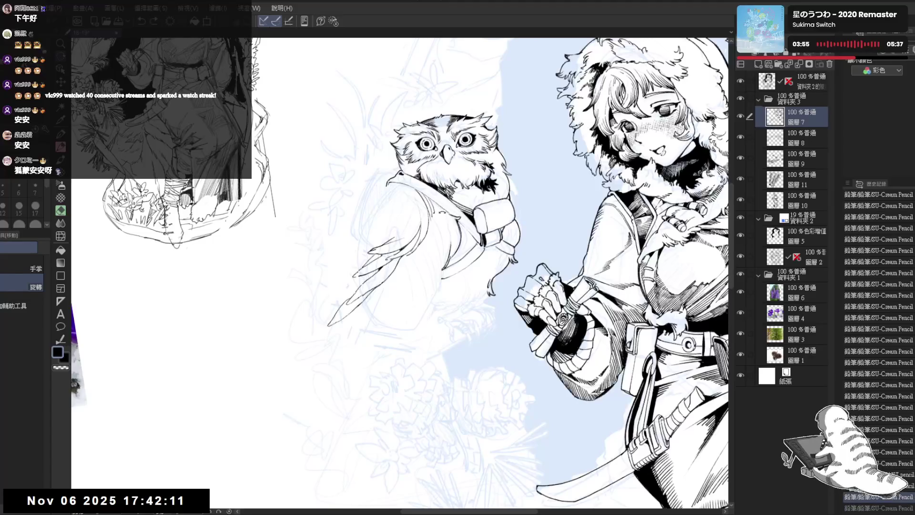
- Rotate the view and add a short pencil stroke on the owl's chest, keeping it after undo/redo
key("p")
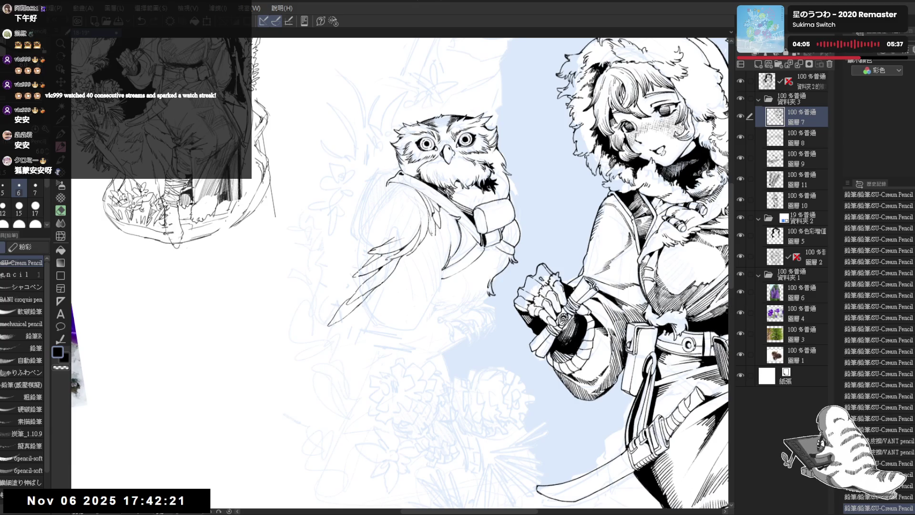
key("minus")
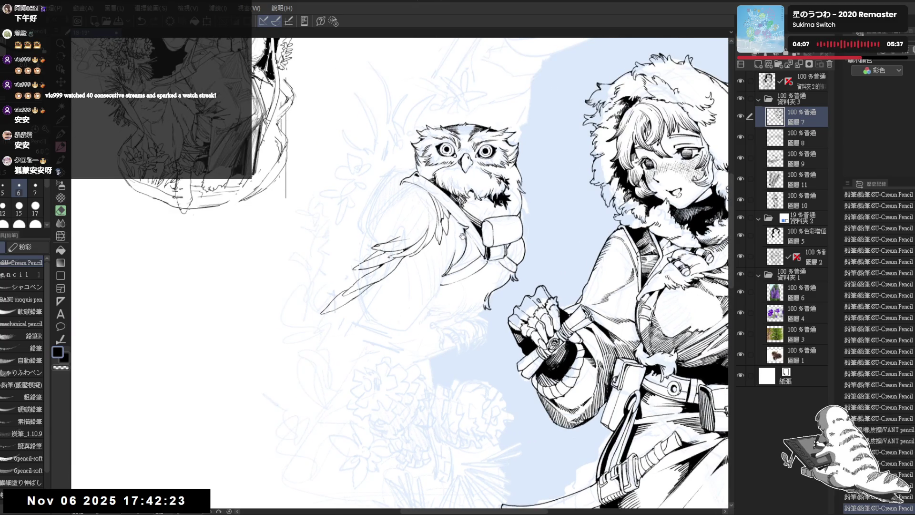
key("asciicircum")
key("minus")
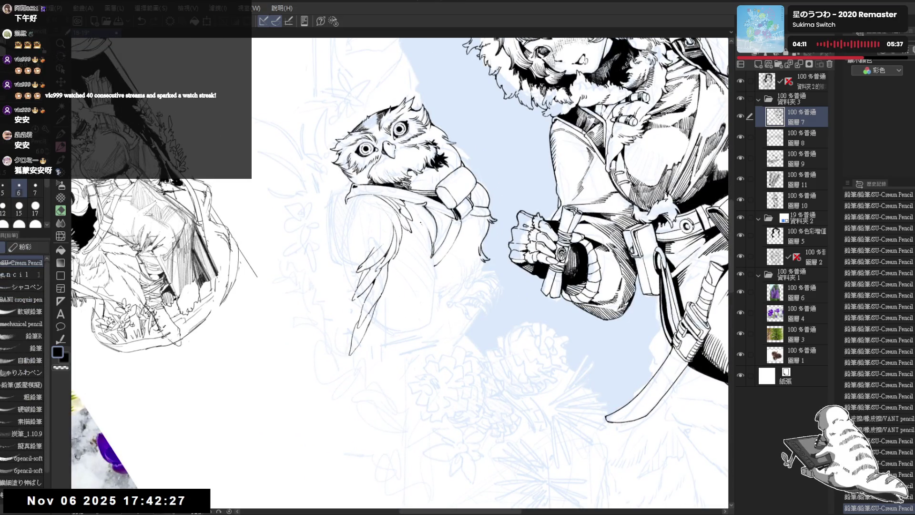
left_click_drag(422, 238, 423, 251)
key("ctrl+z")
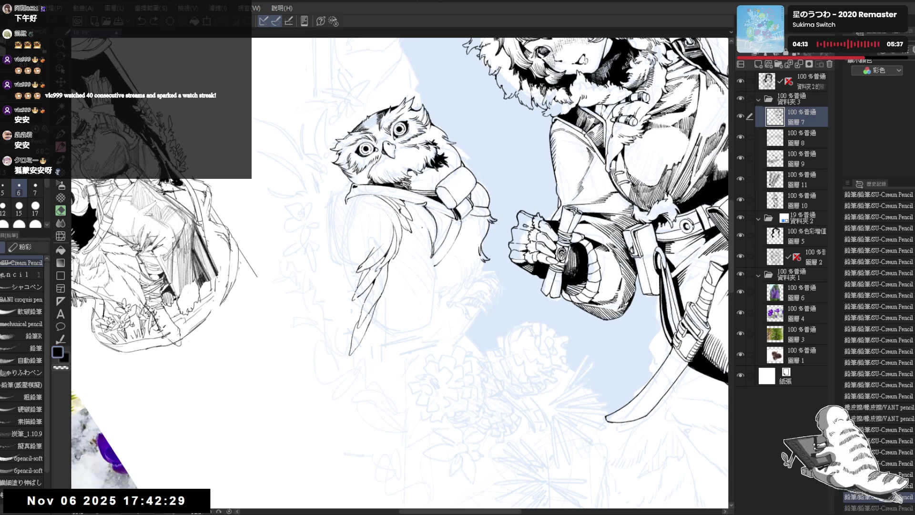
key("ctrl+y")
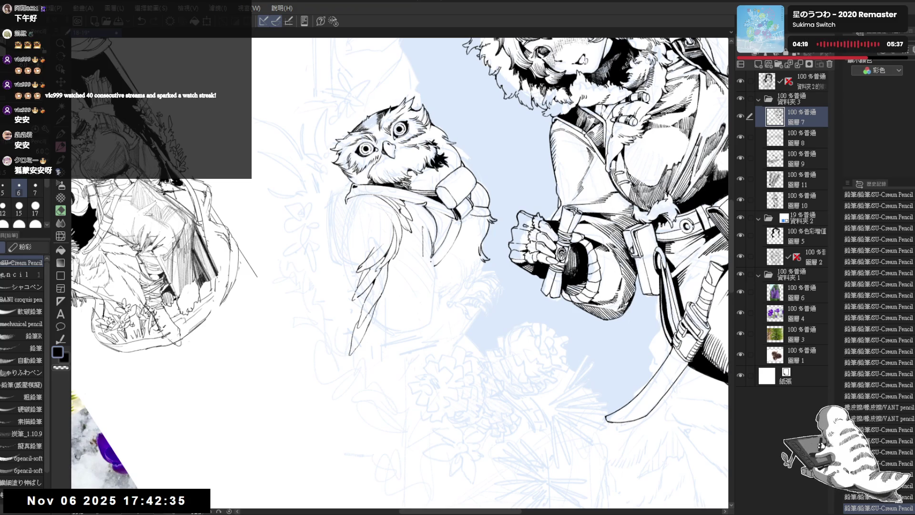
key("ctrl+z")
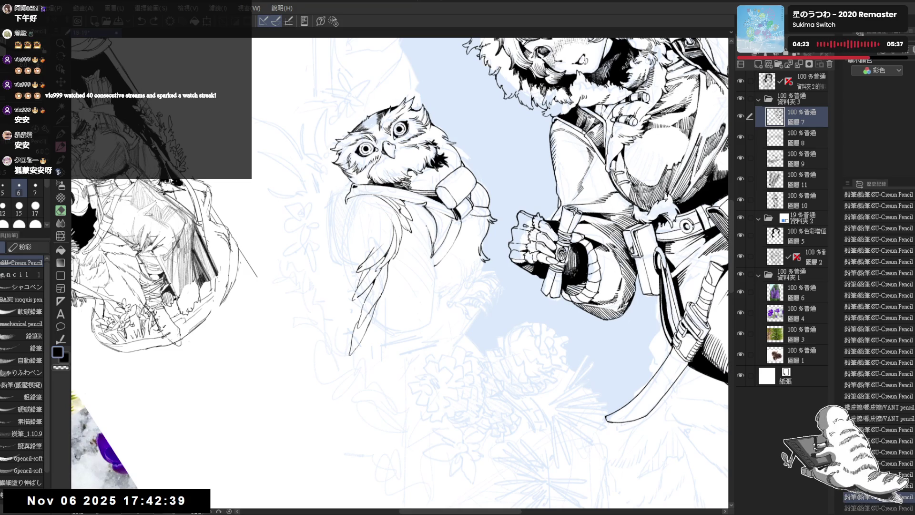
key("ctrl+y")
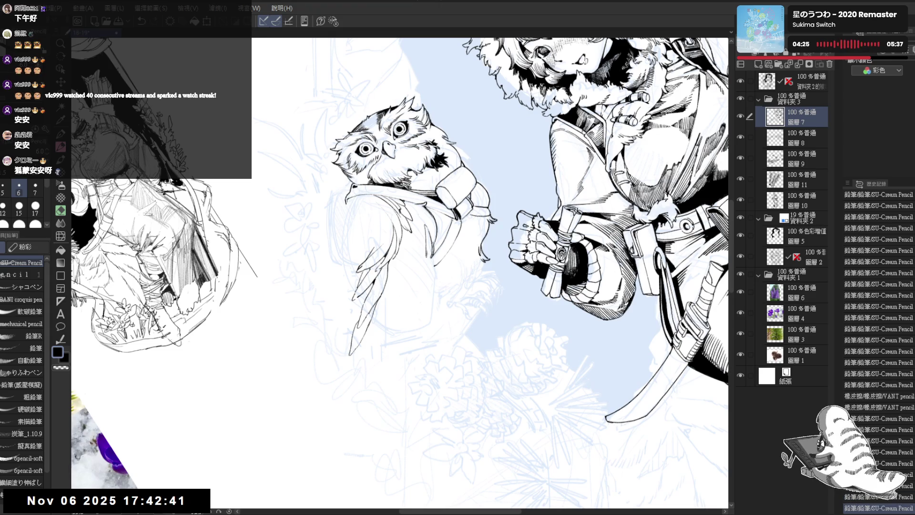
- Add short feather strokes on the owl's wing at a rotated angle, then recenter the view upright
mouse_move(427, 267)
left_mouse_down()
mouse_move(418, 279)
mouse_move(415, 271)
mouse_move(421, 288)
mouse_move(407, 304)
left_mouse_up()
key("ctrl+0")
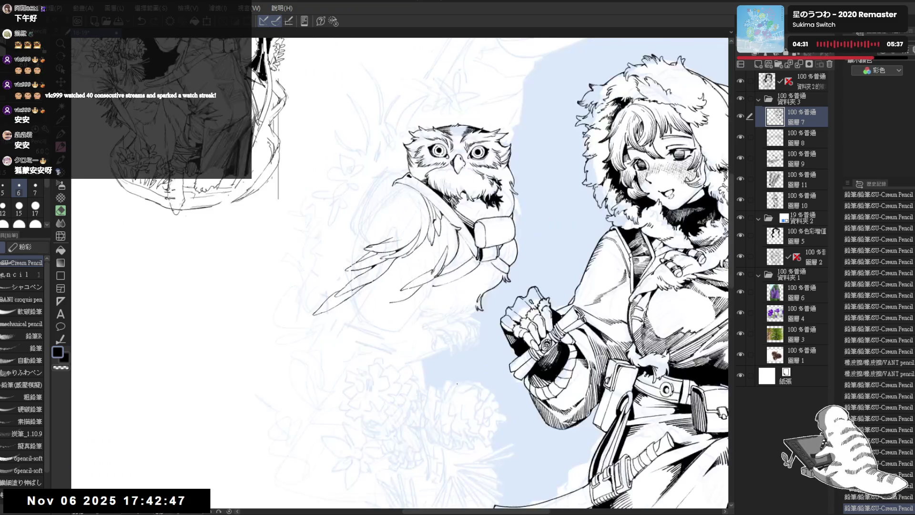
mouse_move(457, 384)
left_mouse_down()
mouse_move(397, 267)
mouse_move(370, 271)
mouse_move(385, 289)
left_mouse_up()
key("e")
key("p")
left_click_drag(386, 289, 396, 317)
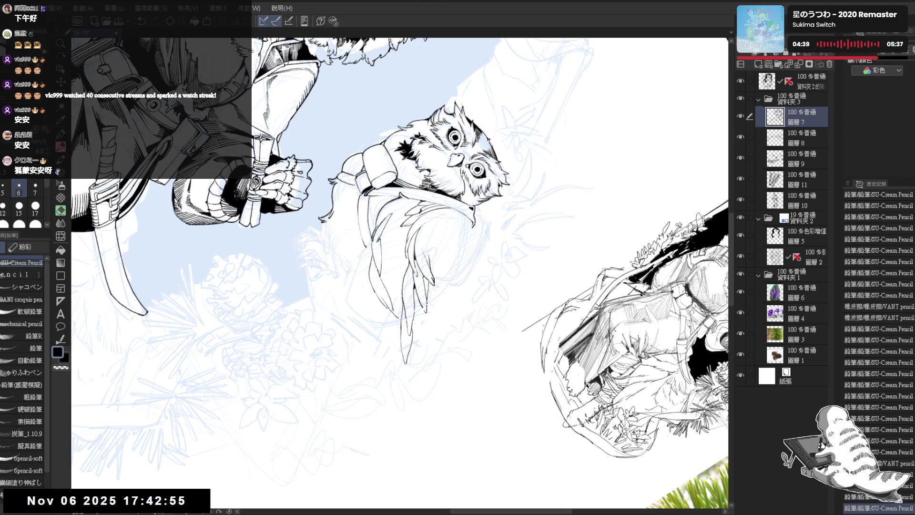
key("ctrl+@")
left_click_drag(437, 238, 431, 251)
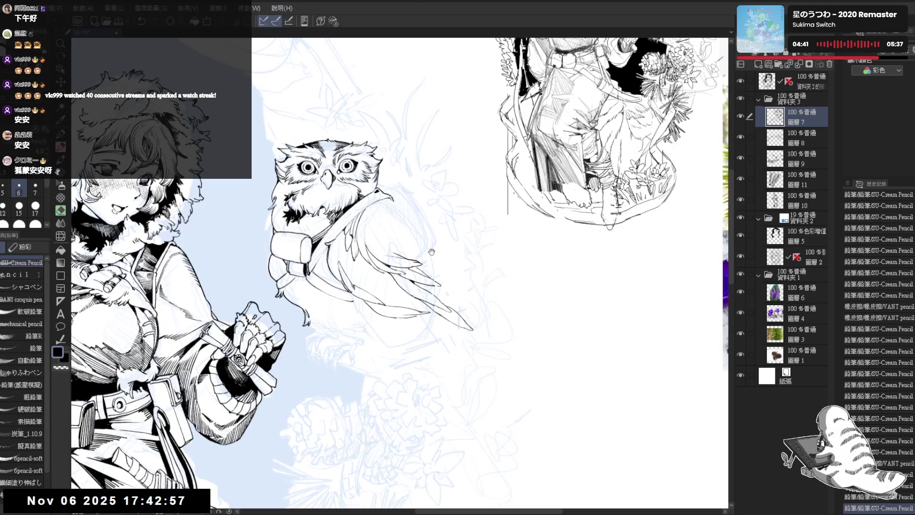
- Flip and rotate the view around the owl, then add a faint pencil stroke on its wing
scroll(430, 246, "down", 2)
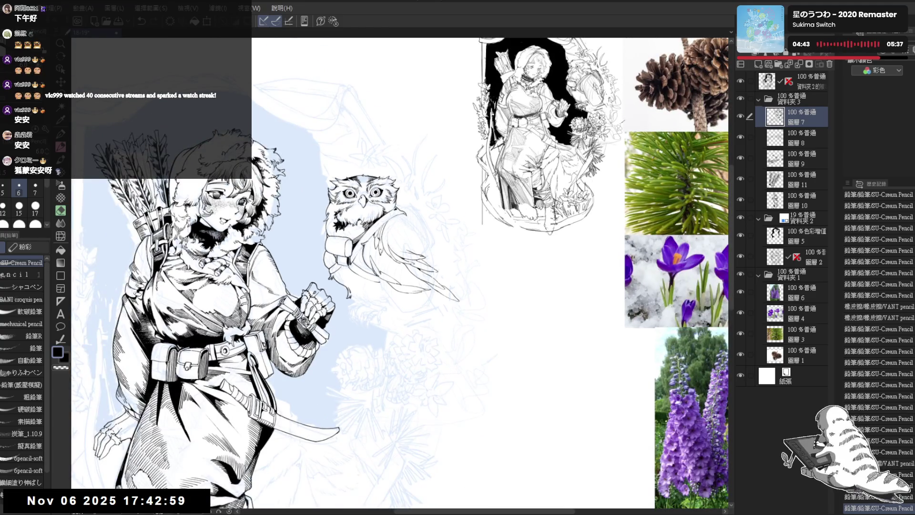
key("h")
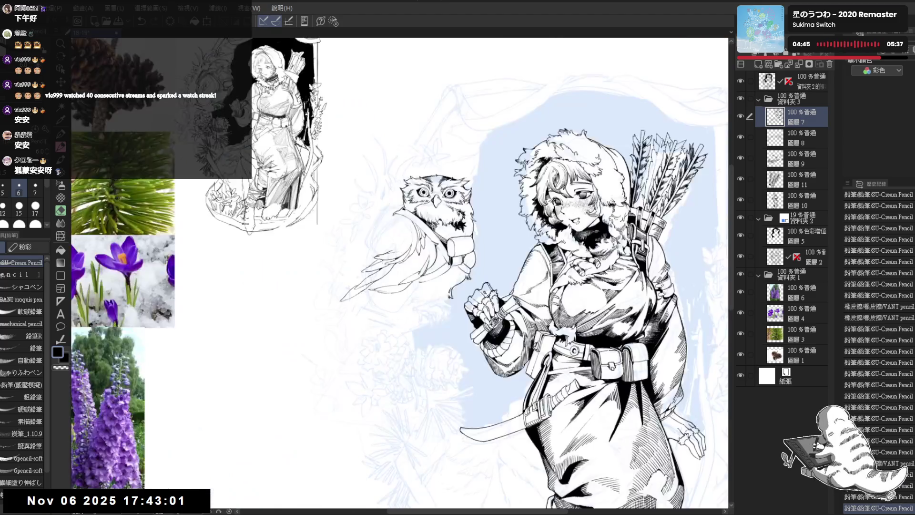
mouse_move(455, 297)
left_mouse_down()
mouse_move(417, 374)
mouse_move(380, 278)
left_mouse_up()
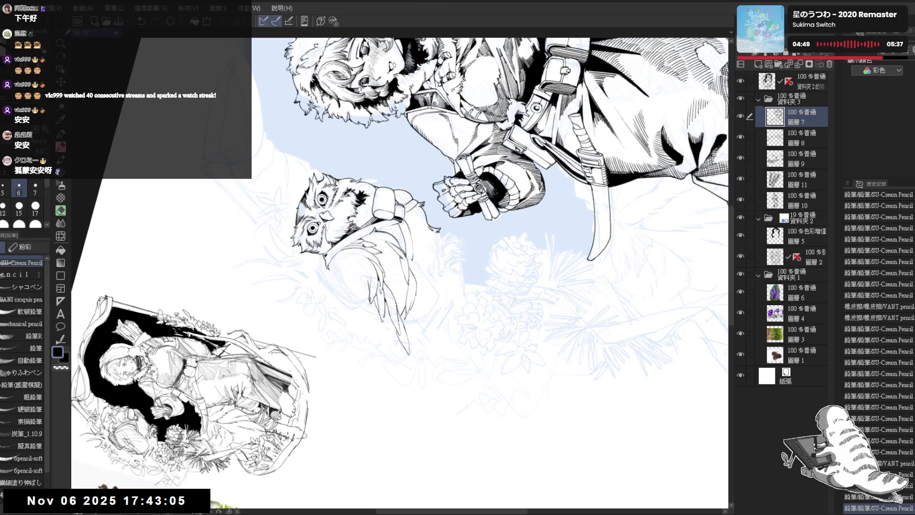
left_click_drag(380, 279, 413, 340)
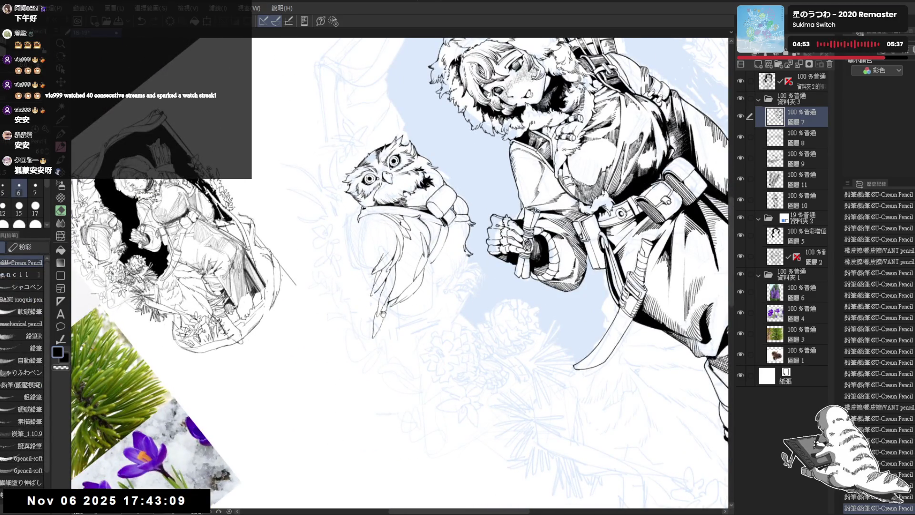
mouse_move(442, 272)
left_mouse_down()
mouse_move(432, 282)
mouse_move(395, 245)
left_mouse_up()
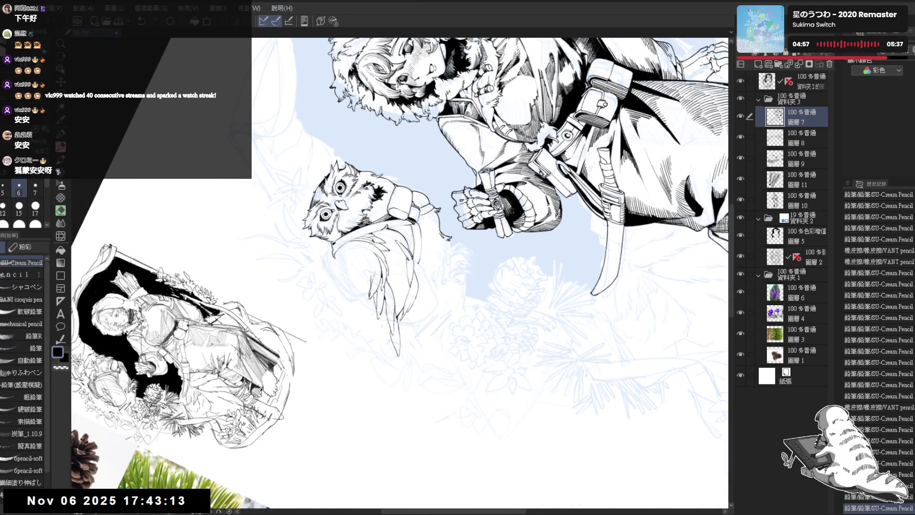
key("ctrl+@")
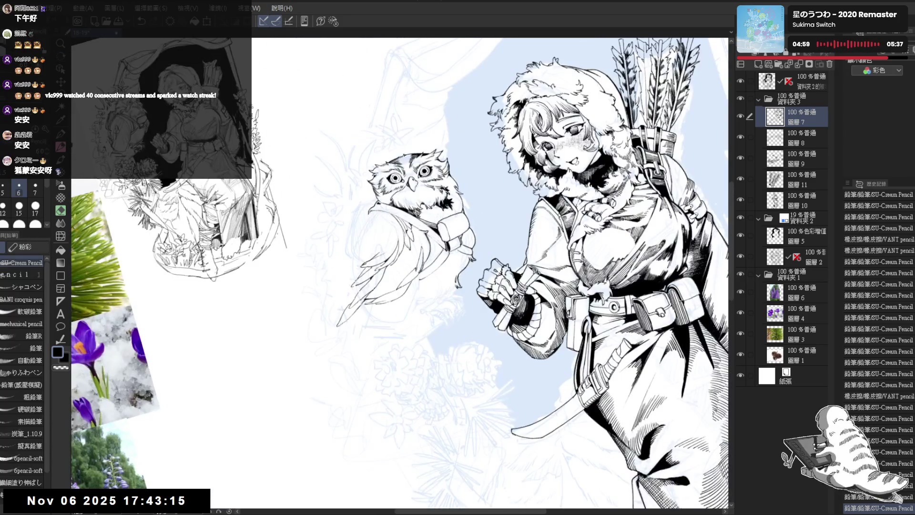
mouse_move(414, 234)
left_mouse_down()
mouse_move(421, 246)
mouse_move(405, 252)
left_mouse_up()
- Redo the wing strokes and reposition the zoomed, rotated view over the owl's wing
key("asciicircum")
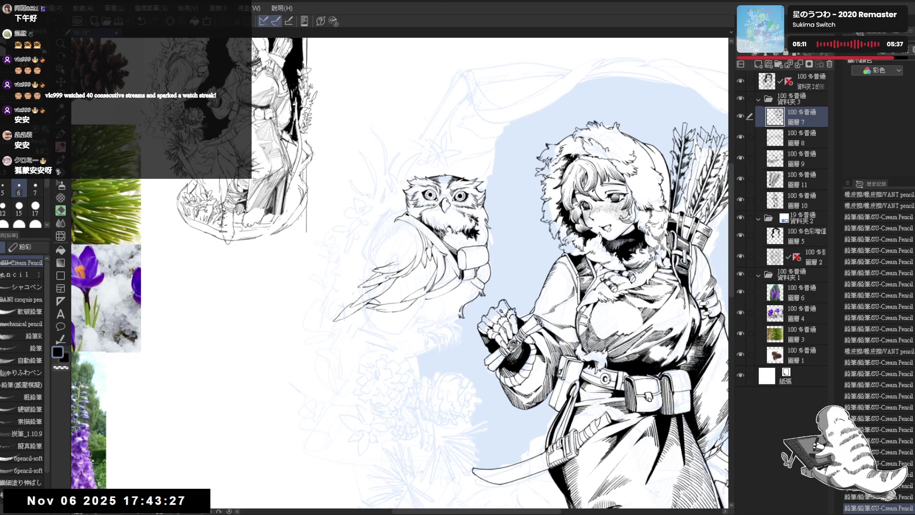
key("ctrl+y")
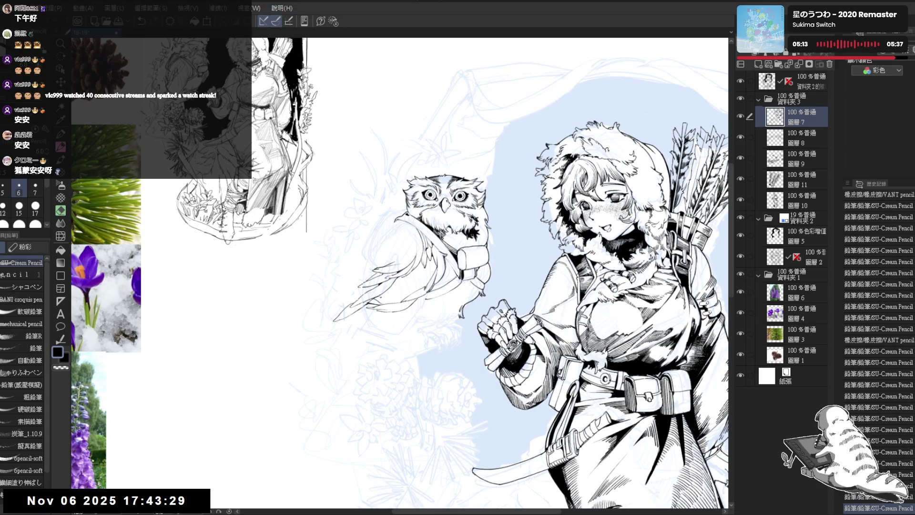
key("ctrl+y")
left_click_drag(461, 174, 456, 160)
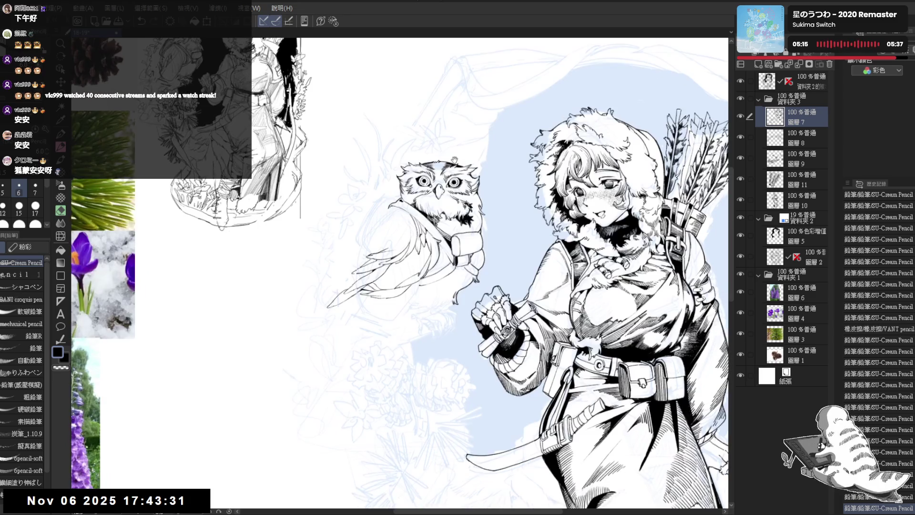
scroll(443, 125, "down", 2)
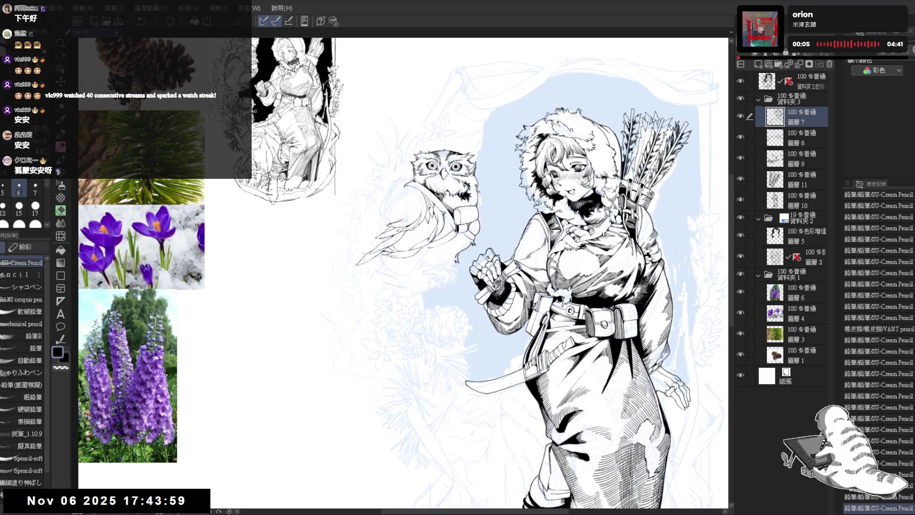
scroll(442, 239, "up", 1)
scroll(440, 238, "up", 1)
scroll(424, 261, "up", 1)
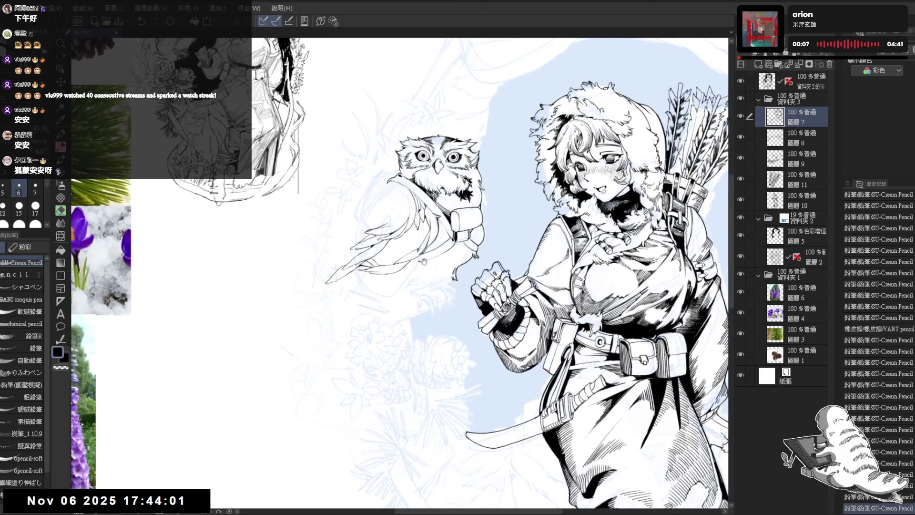
left_click_drag(423, 261, 422, 277)
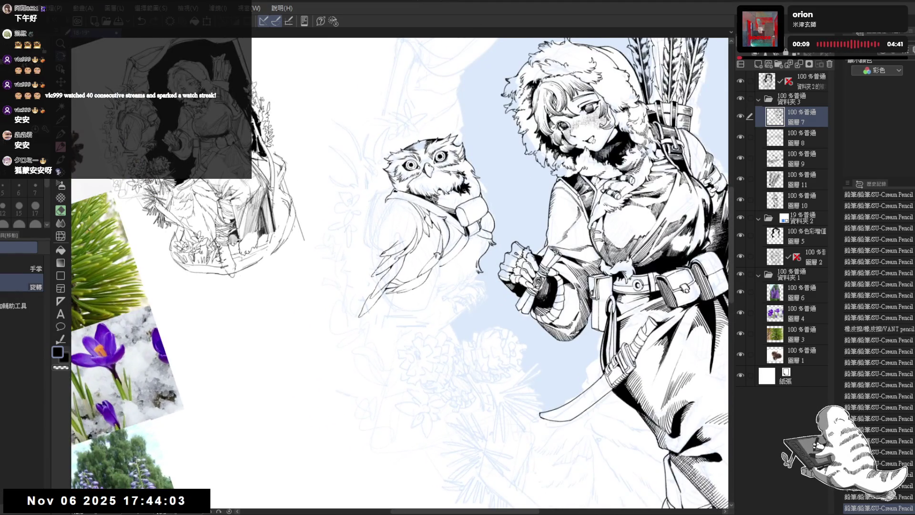
- Erase a few small spots near the owl's wing with the eraser
key("e")
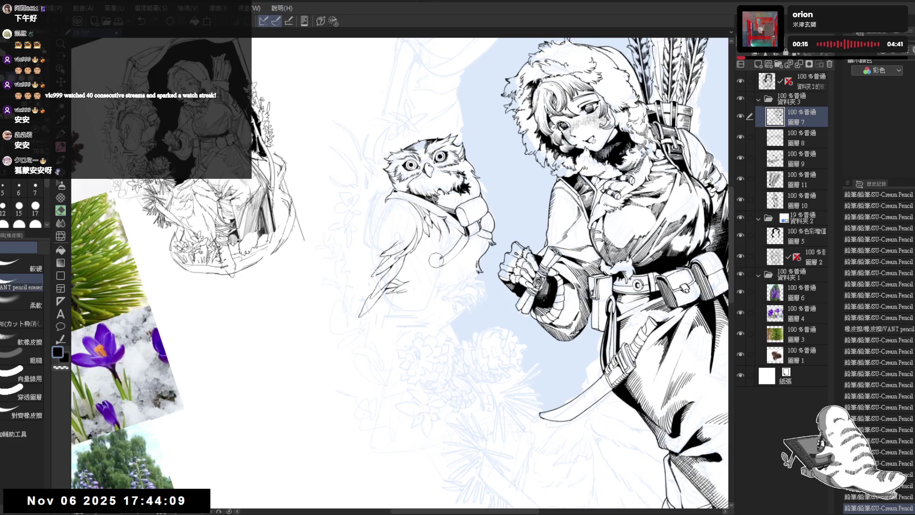
left_click_drag(448, 236, 444, 231)
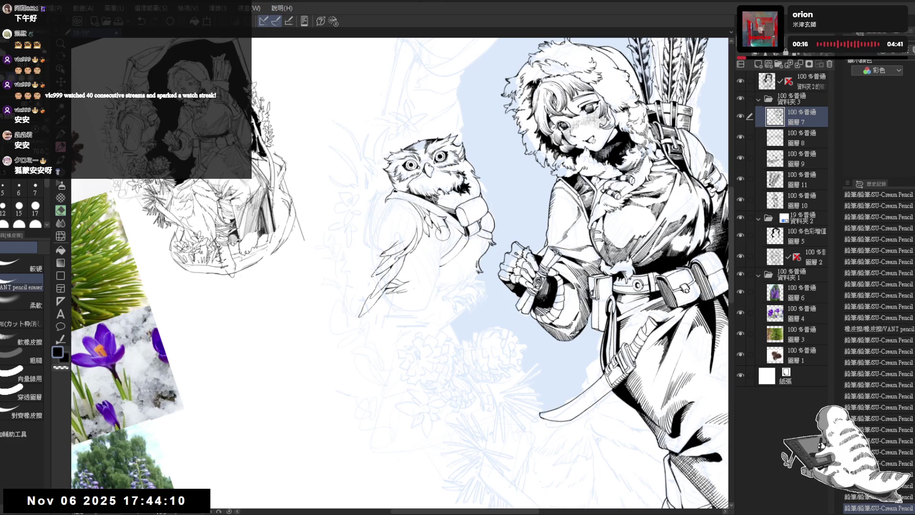
left_click(420, 277)
key("p")
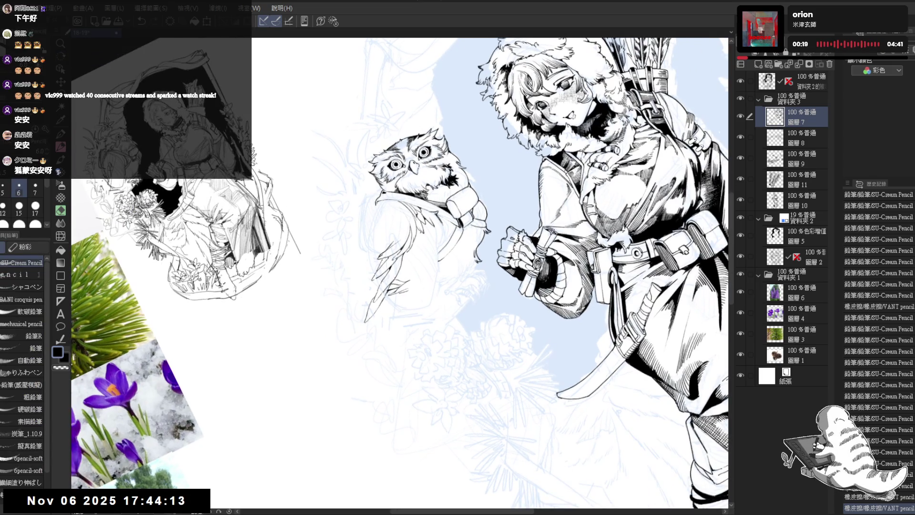
key("e")
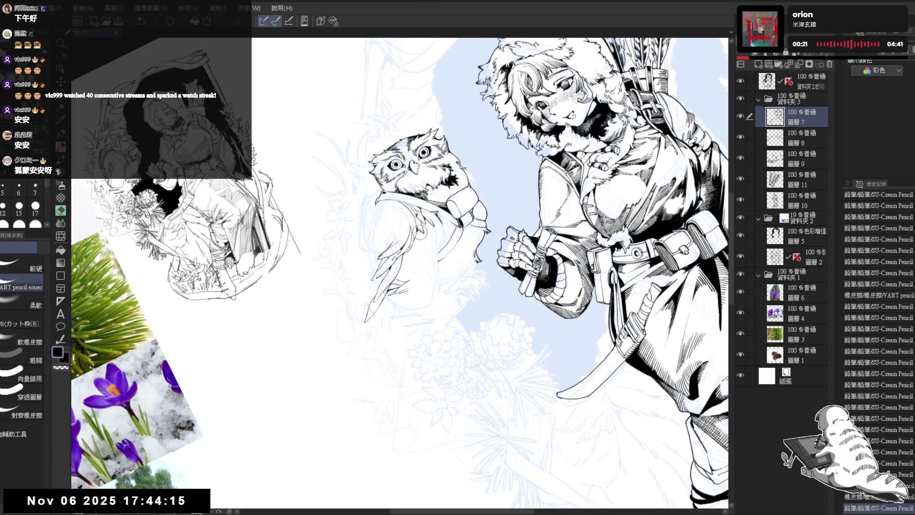
left_click(420, 232)
key("p")
- Draw short pencil strokes running down along the owl's wing edge
left_click_drag(423, 238, 421, 250)
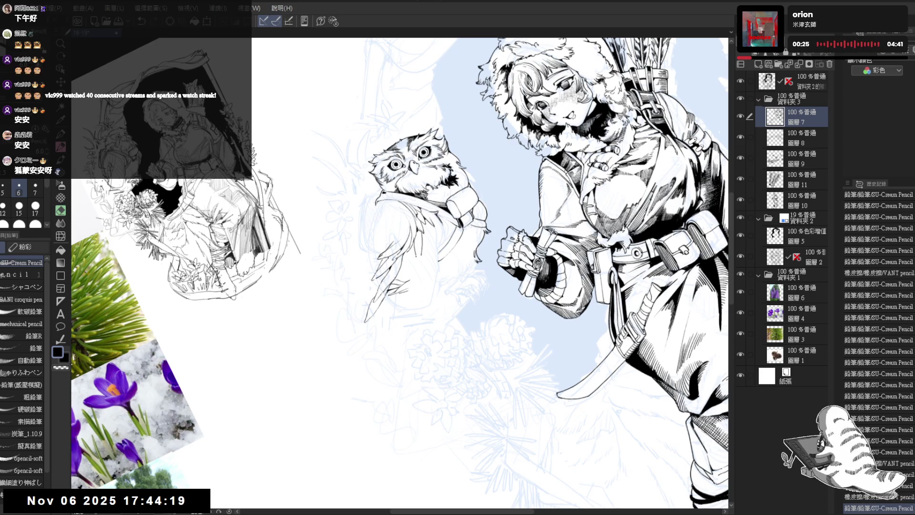
left_click_drag(422, 241, 413, 271)
key("ctrl+z")
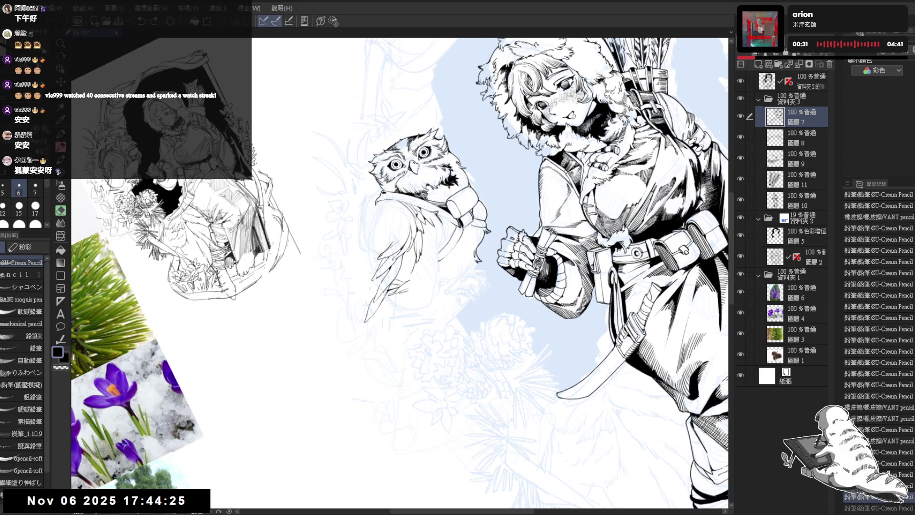
key("ctrl+y")
left_click_drag(422, 241, 413, 272)
left_click_drag(421, 241, 401, 279)
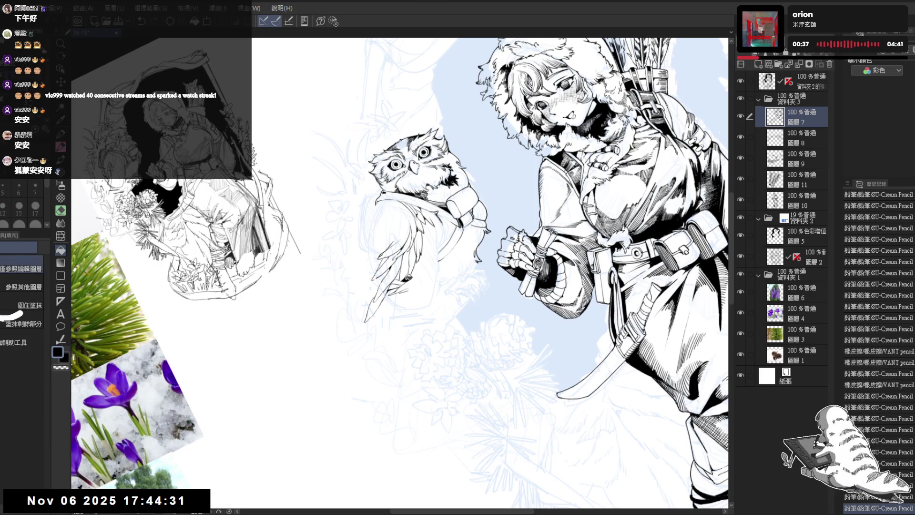
- Fill a small enclosed area near the wing, then return to the pencil
key("g")
left_click(411, 286)
key("p")
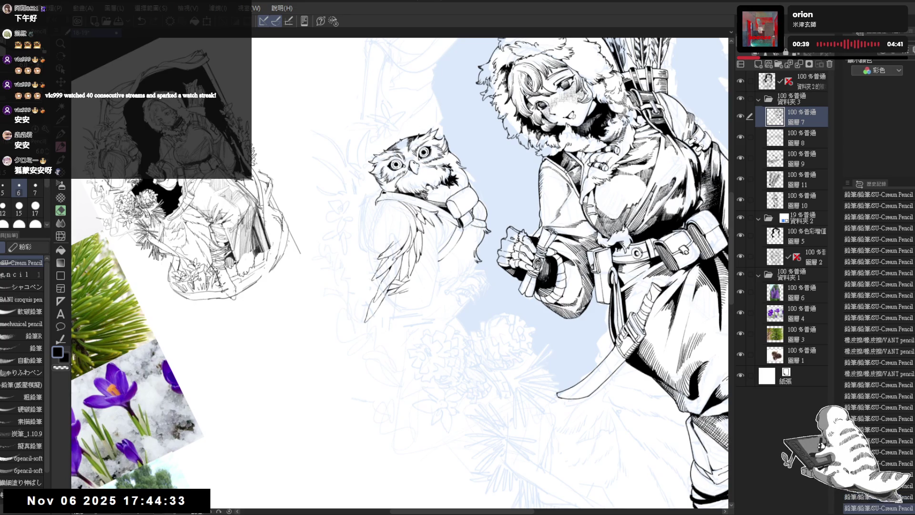
left_click_drag(477, 239, 506, 267)
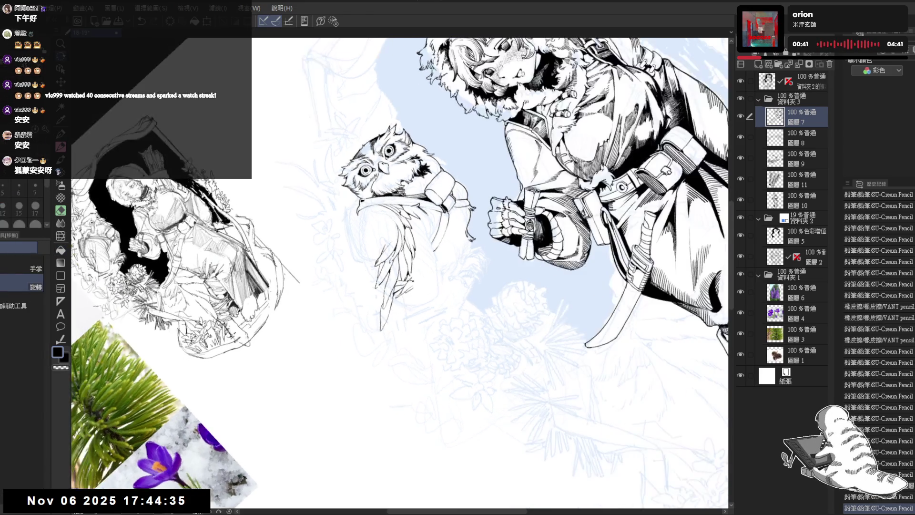
- Add short pencil strokes near the owl, tilting the view about 30° counter-clockwise
key("p")
left_click_drag(402, 258, 404, 272)
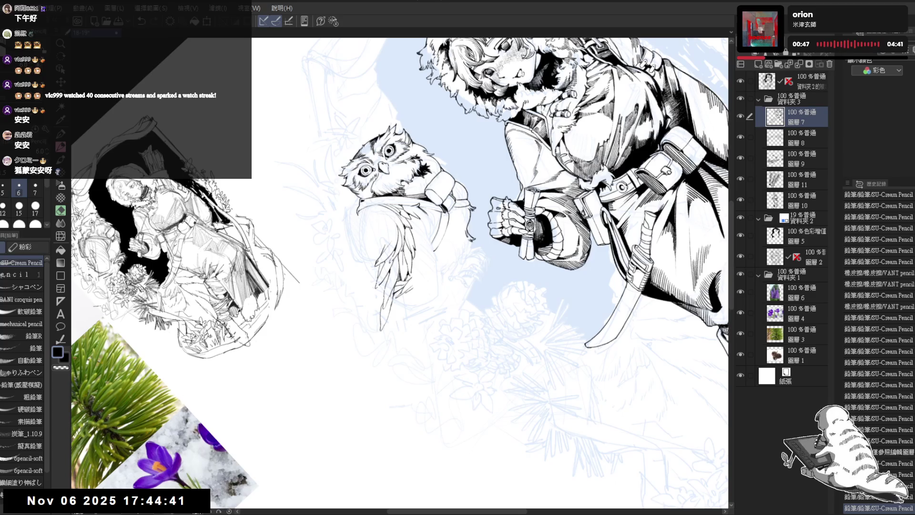
key("ctrl+0")
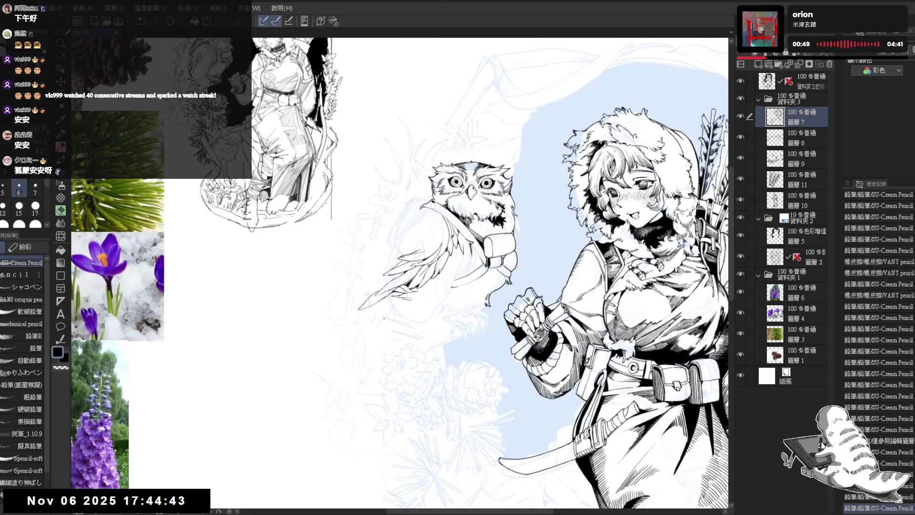
key("minus")
key("minus")
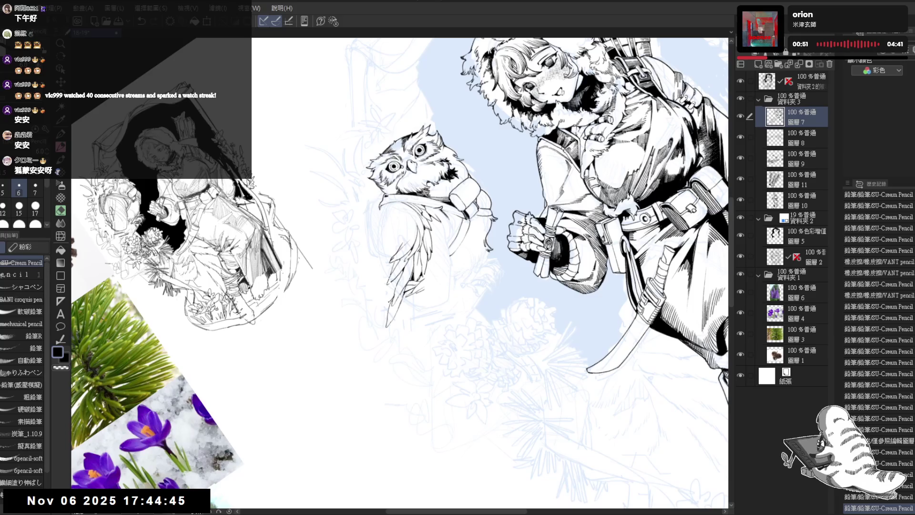
left_click_drag(383, 301, 390, 306)
key("ctrl+z")
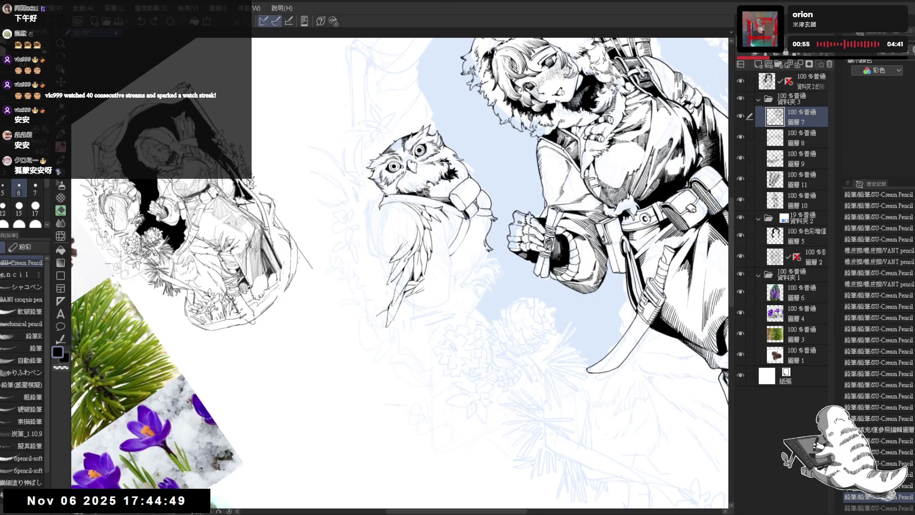
key("ctrl+y")
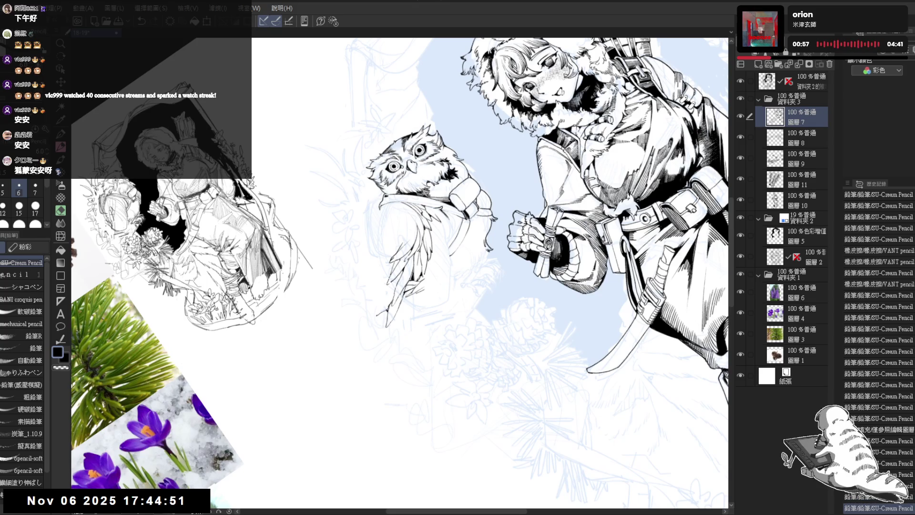
key("ctrl+0")
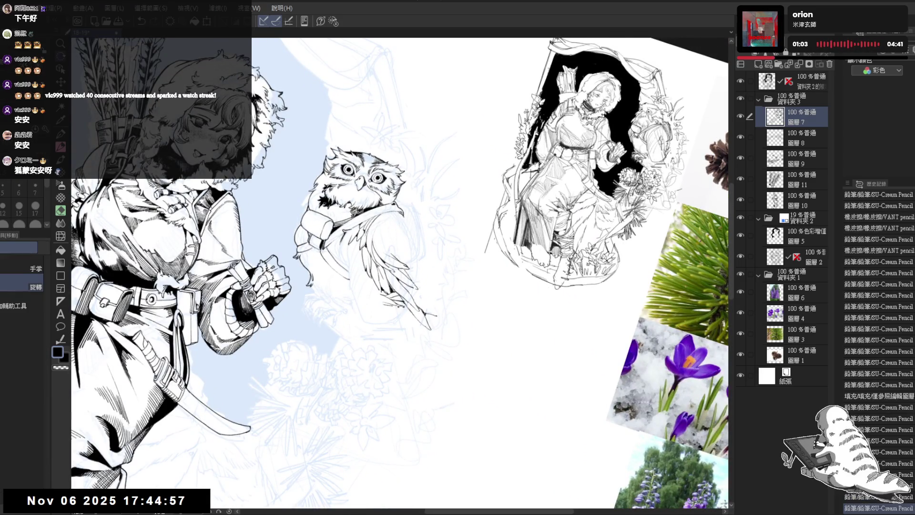
- Zoom in on the owl and add small pencil strokes along the wing and lower left
mouse_move(403, 217)
left_mouse_down()
mouse_move(355, 297)
mouse_move(376, 299)
left_mouse_up()
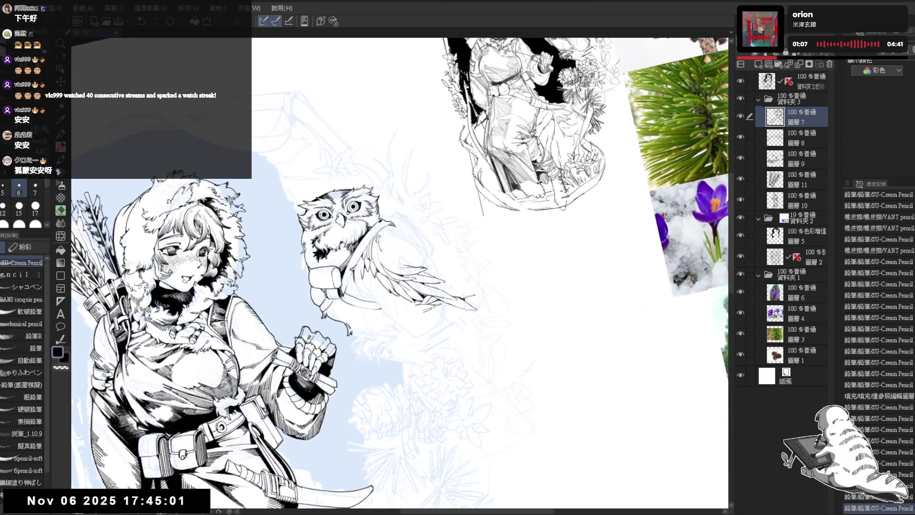
key("asciicircum")
key("asciicircum")
key("asciicircum")
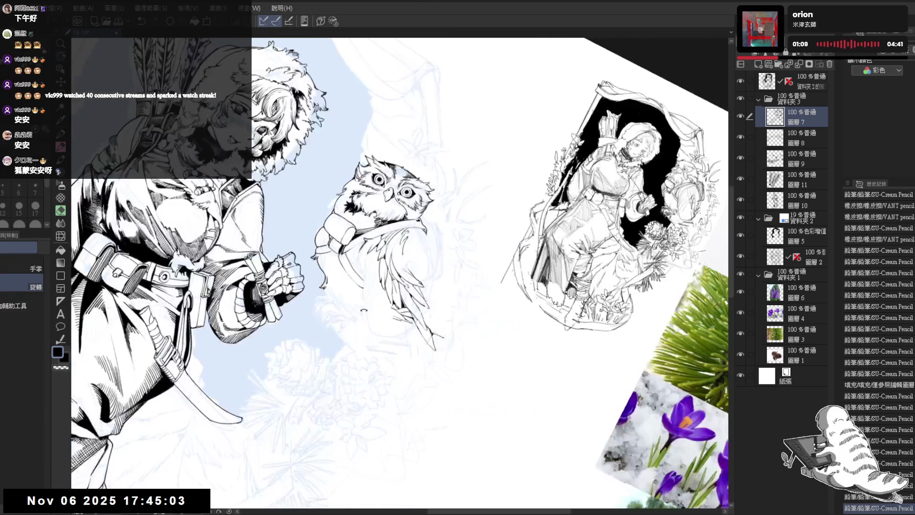
left_click_drag(403, 251, 407, 263)
key("minus")
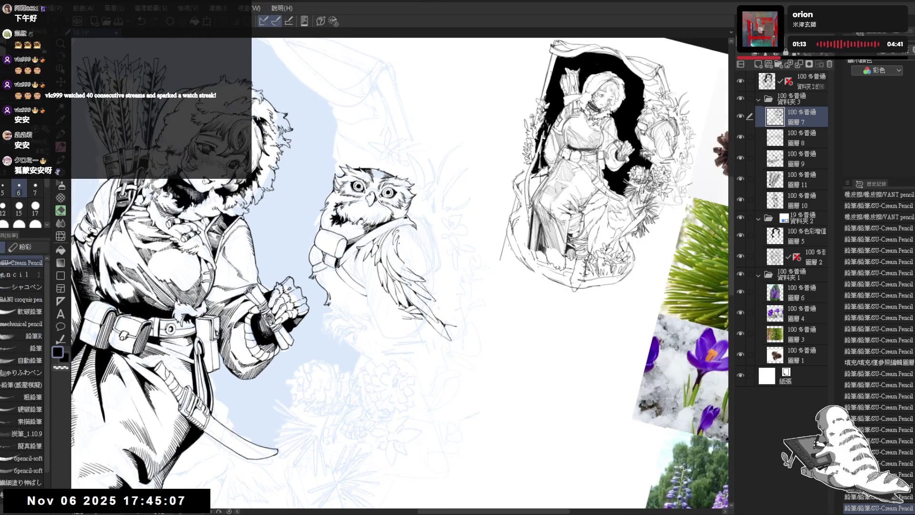
left_click_drag(404, 253, 406, 263)
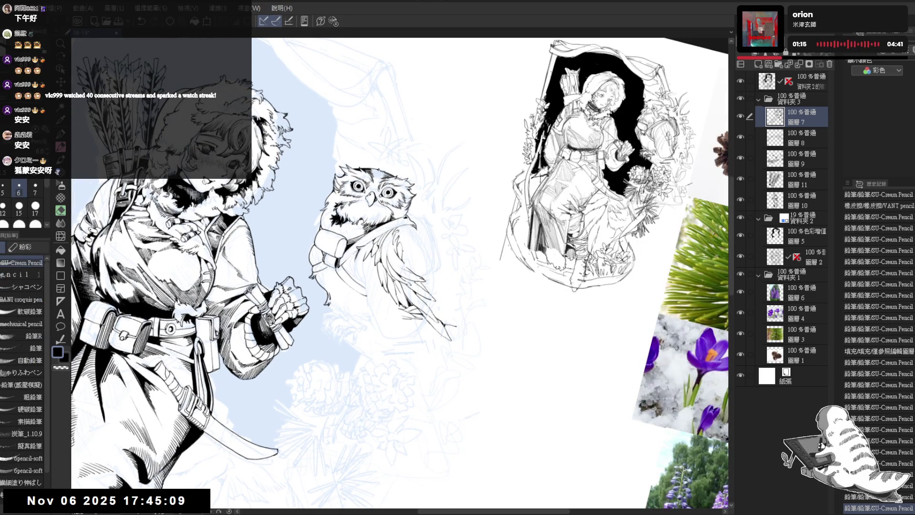
key("asciicircum")
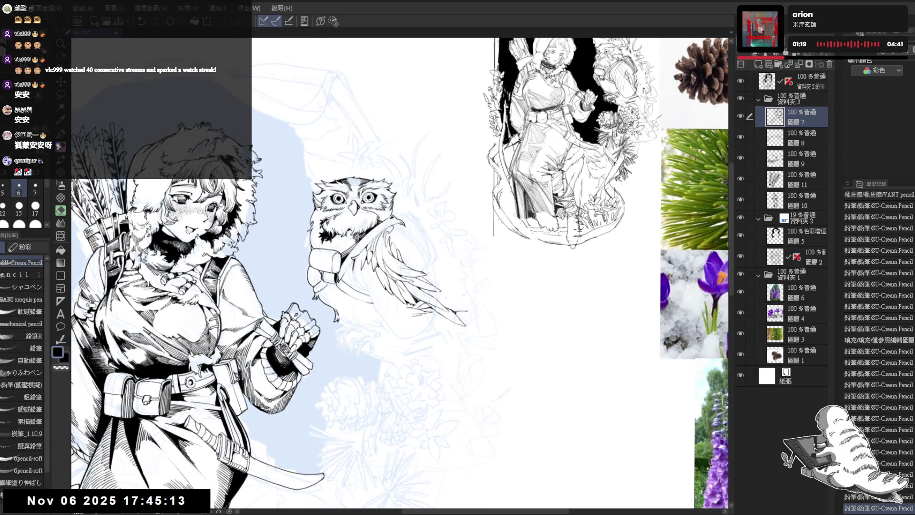
left_click_drag(406, 255, 408, 265)
left_click_drag(333, 307, 338, 320)
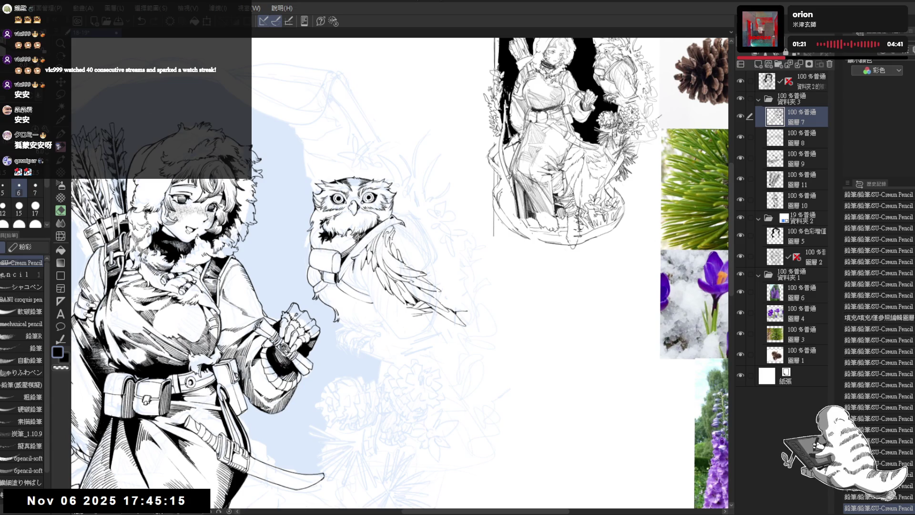
left_click_drag(362, 286, 367, 296)
left_click_drag(395, 235, 398, 247)
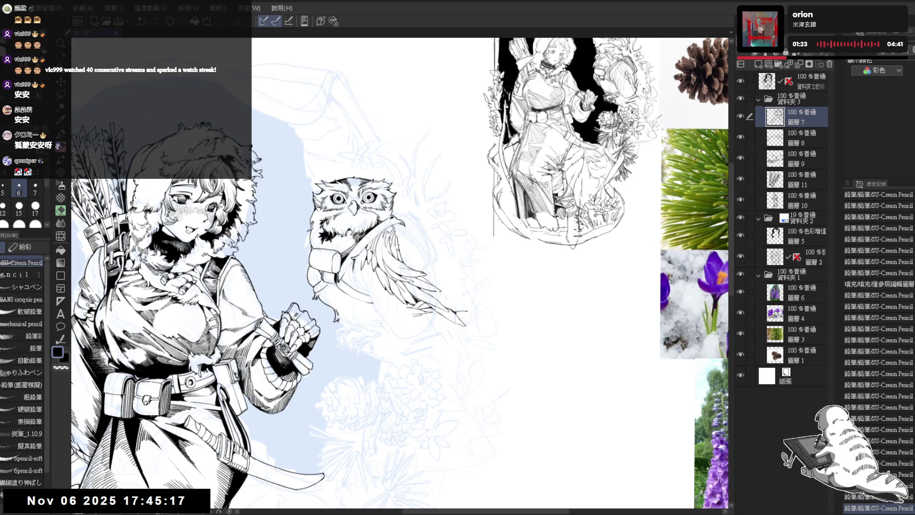
- Draw short dark strokes at the wing's right edge, undoing misplaced ones, then reset rotation
key("^")
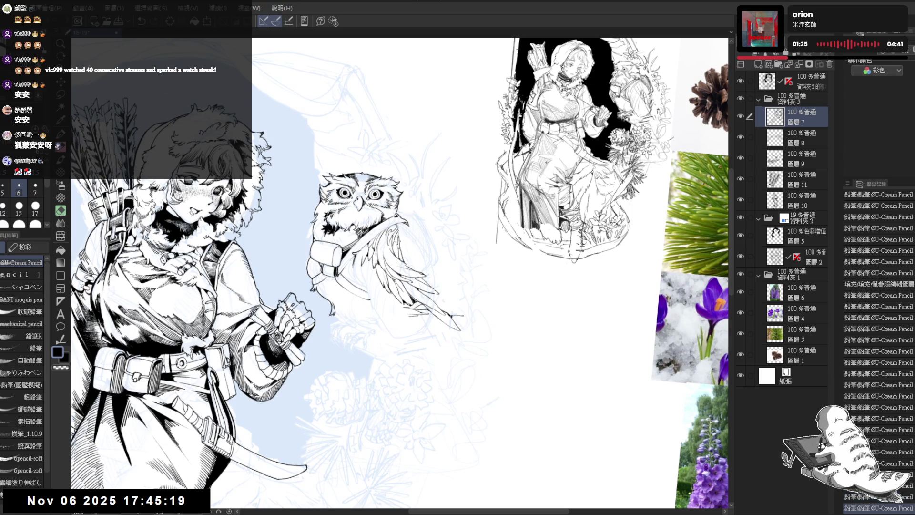
left_click_drag(408, 245, 400, 257)
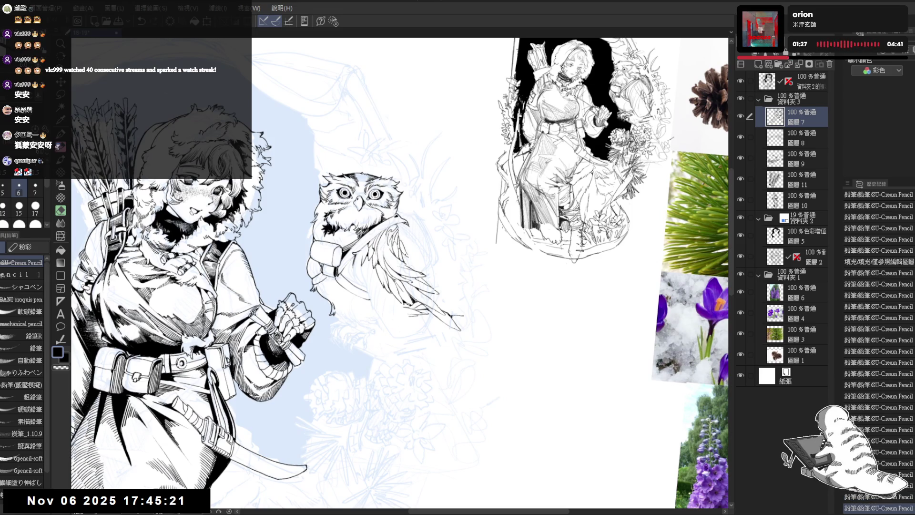
key("ctrl+z")
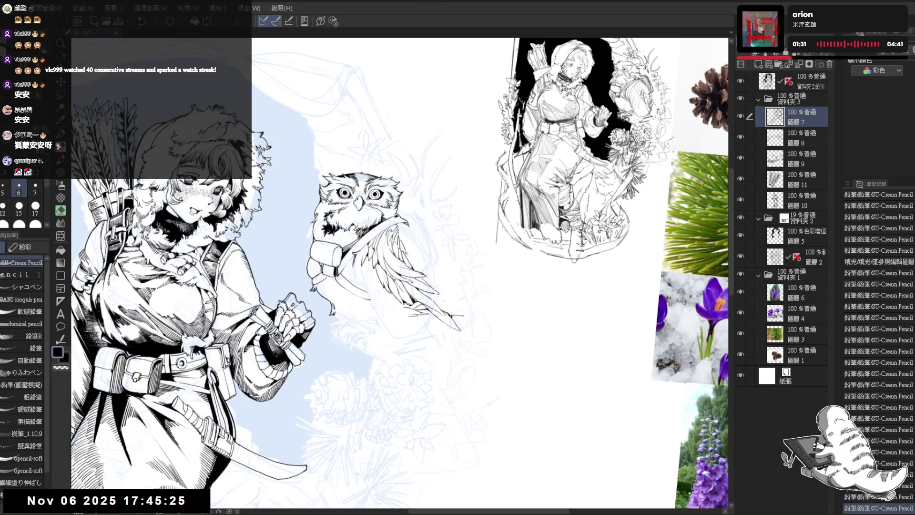
key("^")
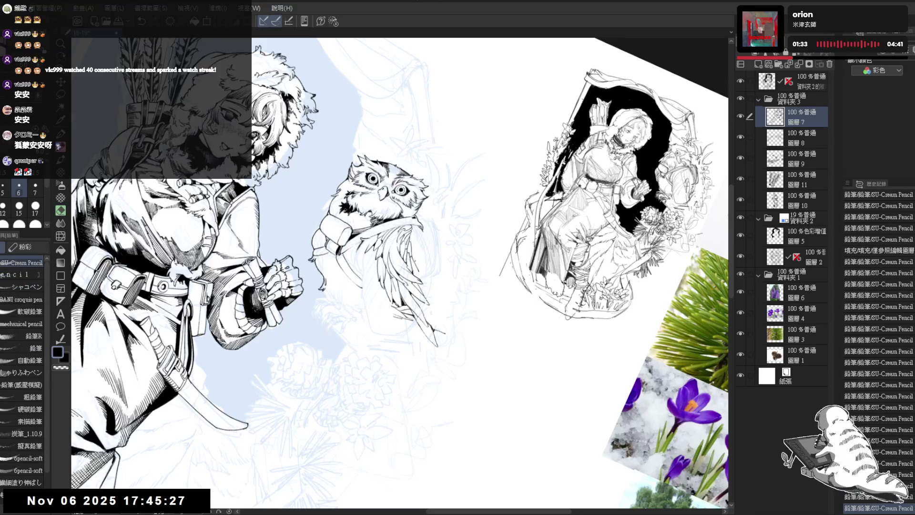
mouse_move(415, 262)
left_mouse_down()
mouse_move(433, 275)
mouse_move(429, 238)
left_mouse_up()
key("ctrl+z")
key("r")
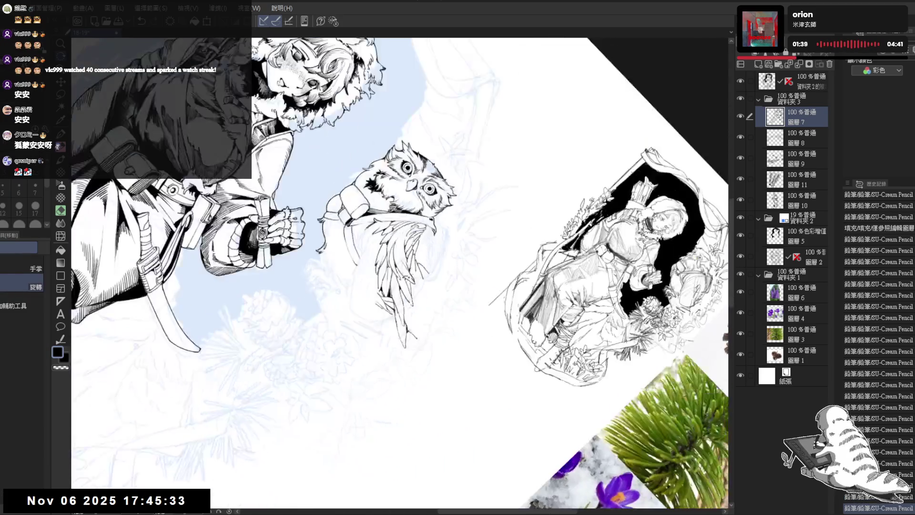
key("ctrl+z")
mouse_move(419, 274)
left_mouse_down()
mouse_move(427, 264)
mouse_move(435, 357)
mouse_move(431, 262)
left_mouse_up()
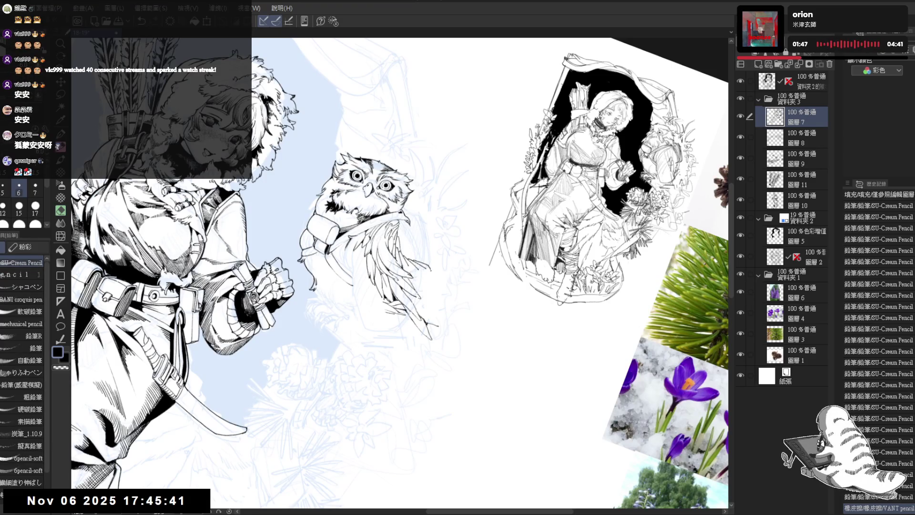
left_click_drag(430, 269, 440, 290)
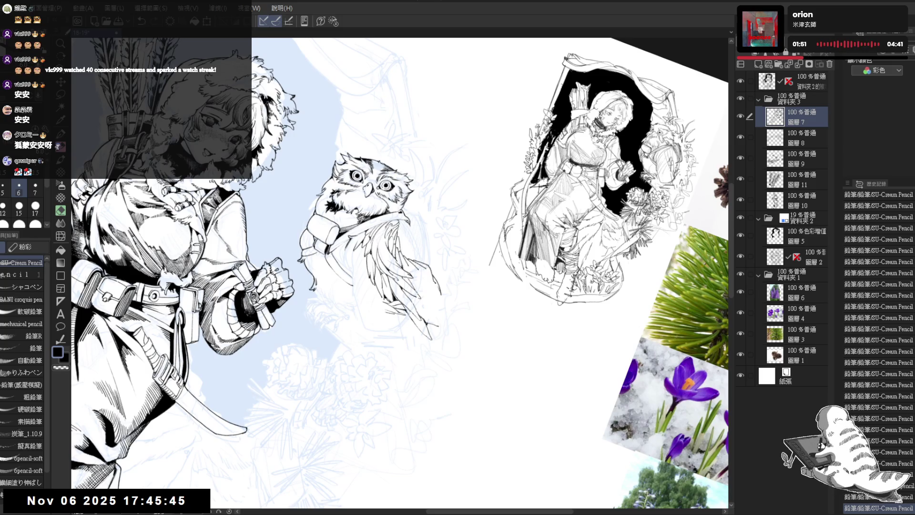
key("ctrl+@")
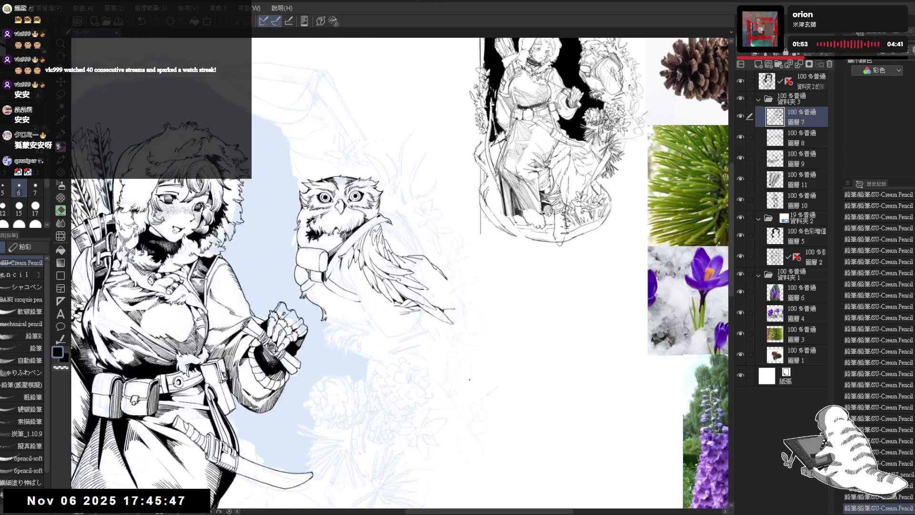
- Mirror and tilt the canvas view to inspect the owl's linework
key("h")
mouse_move(469, 380)
left_mouse_down()
mouse_move(411, 382)
mouse_move(363, 281)
mouse_move(376, 258)
left_mouse_up()
key("e")
key("p")
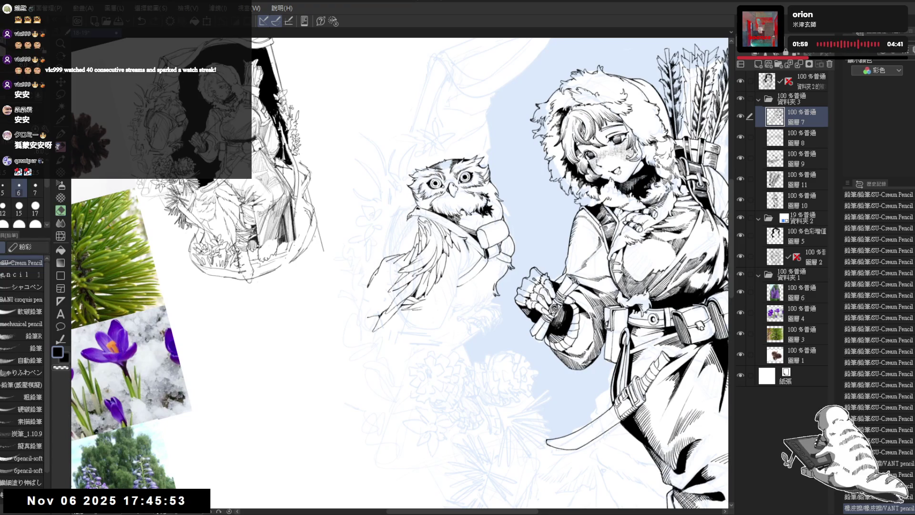
key("-")
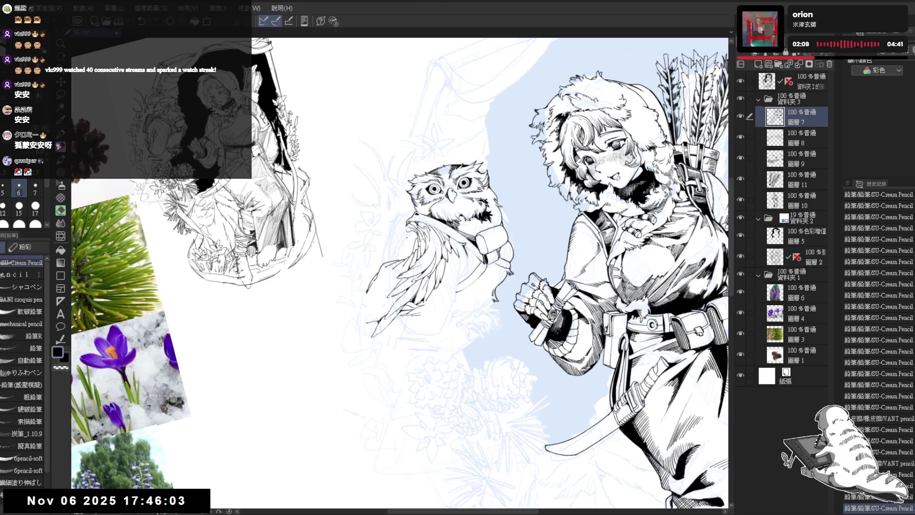
key("ctrl+at")
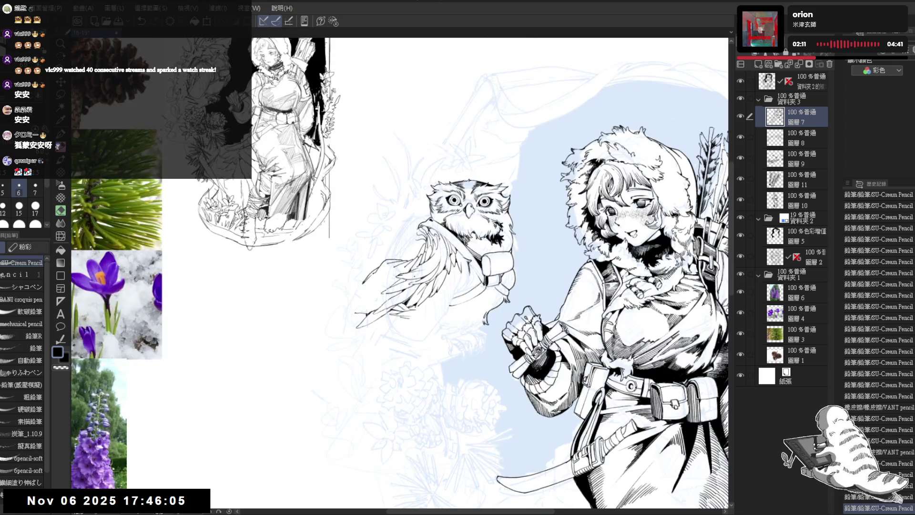
key("ctrl+minus")
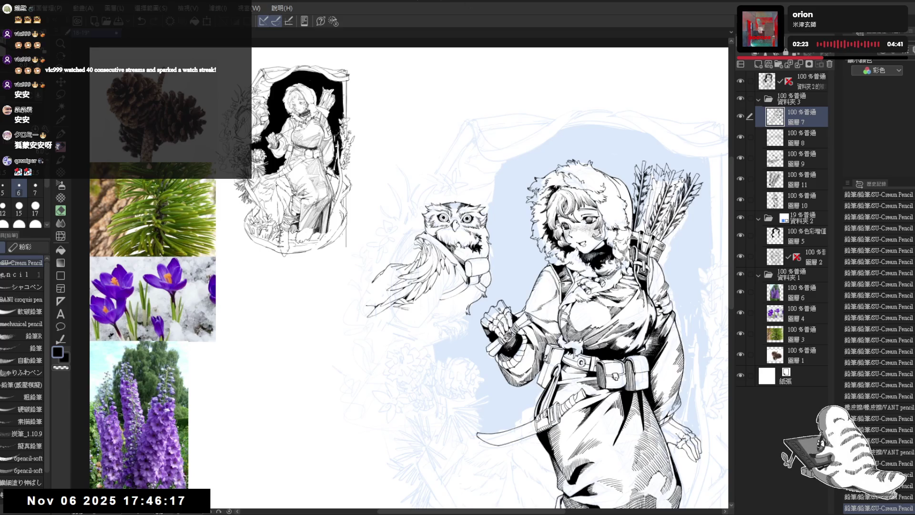
- Erase stray and faint lines on the owl's wing, undoing an unwanted small stroke
scroll(449, 294, "up", 1)
scroll(449, 294, "up", 1)
scroll(450, 293, "up", 1)
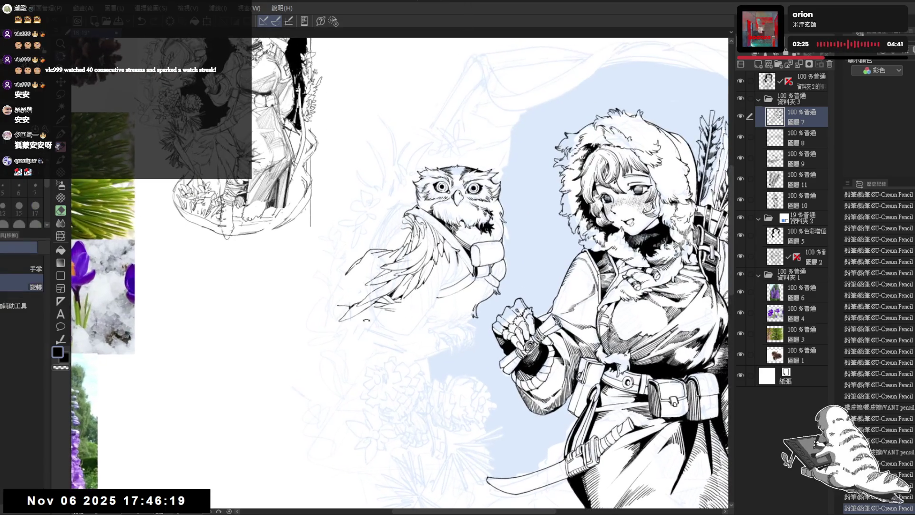
key("minus")
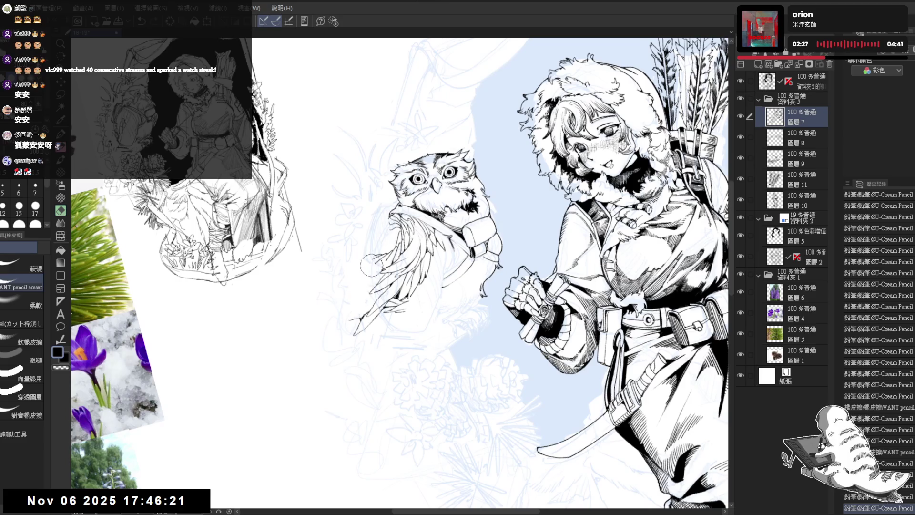
left_click_drag(372, 265, 376, 250)
key("p")
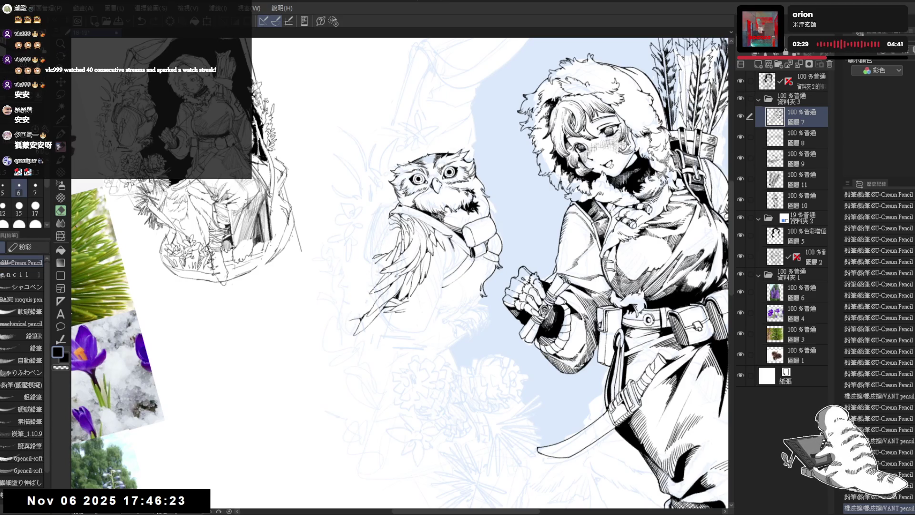
key("e")
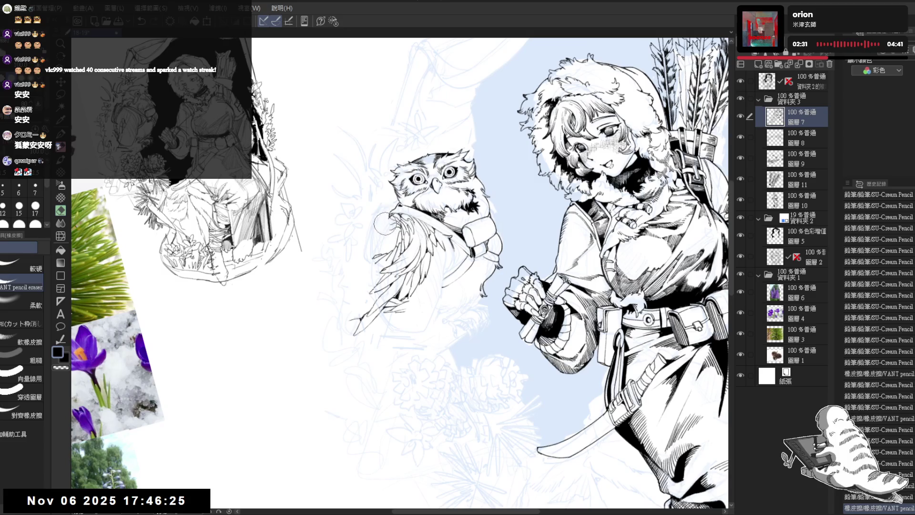
key("p")
left_click_drag(373, 260, 377, 252)
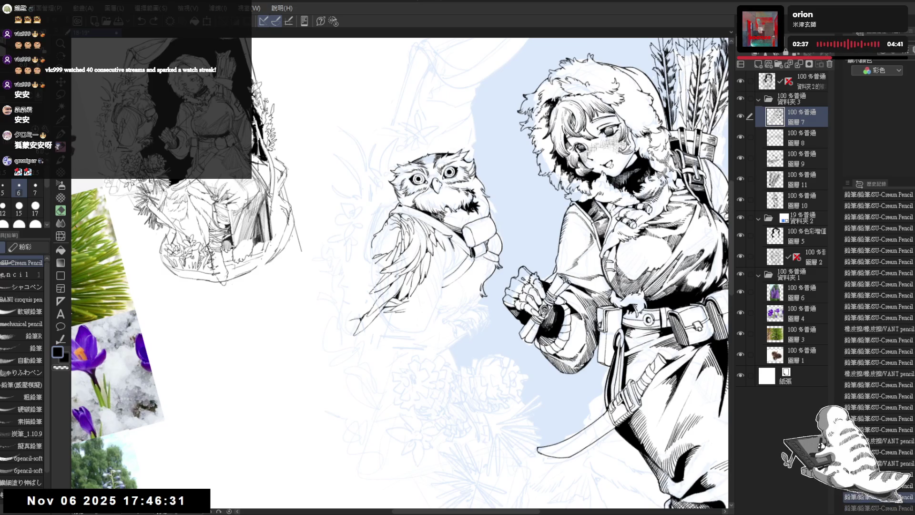
key("ctrl+z")
key("e")
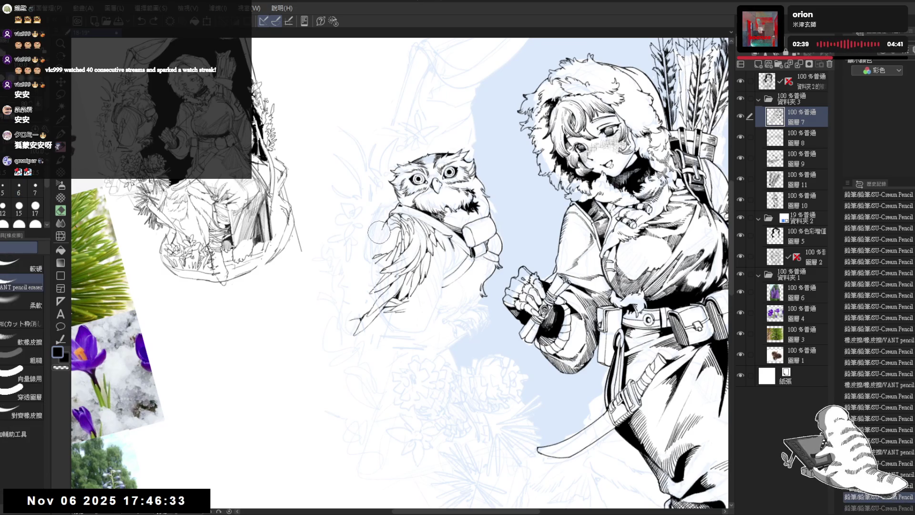
left_click_drag(374, 222, 388, 241)
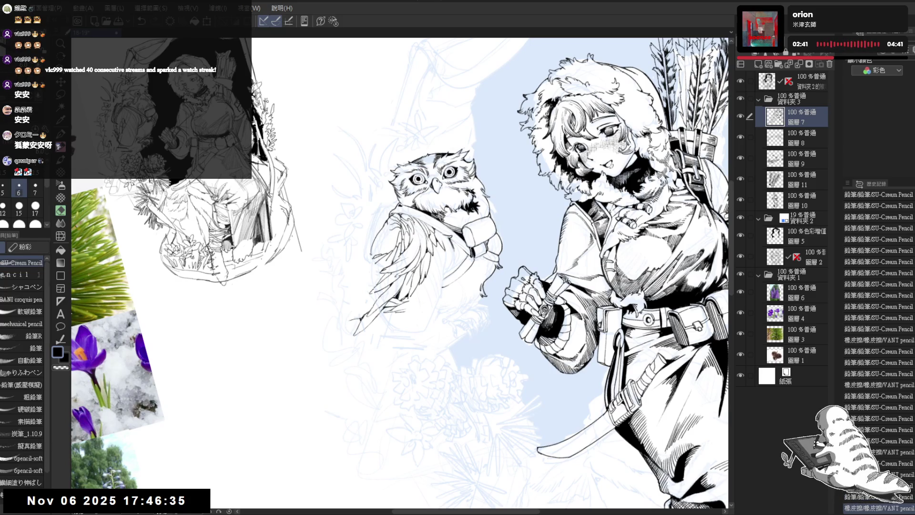
- Clean up the linework on the owl's head with the eraser
key("e")
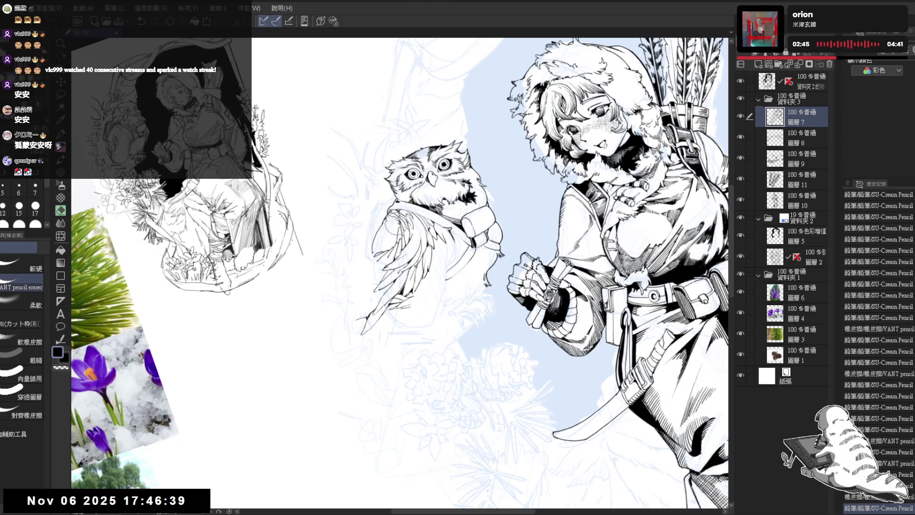
left_click(395, 224)
key("p")
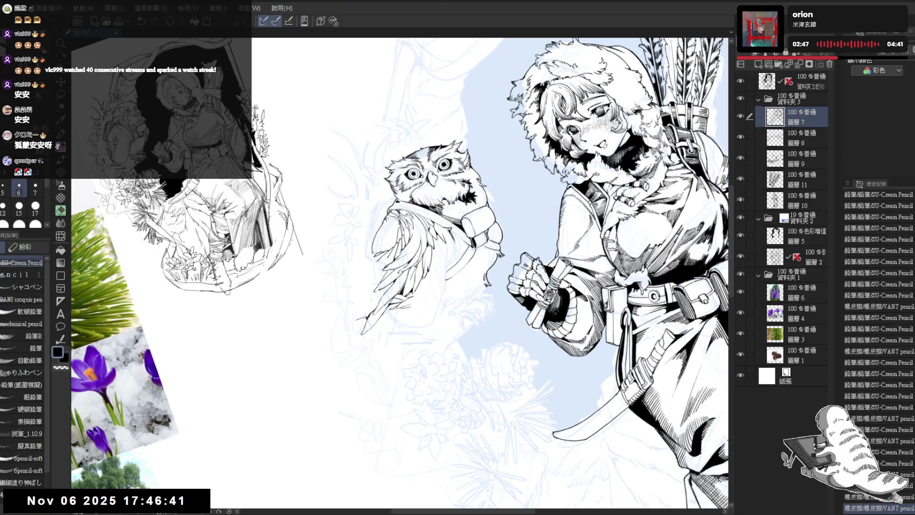
key("e")
left_click_drag(382, 217, 393, 229)
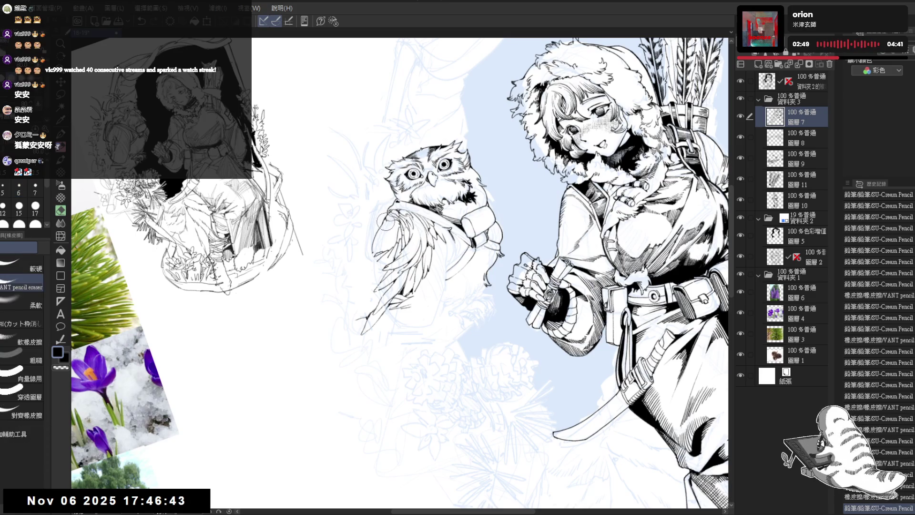
key("p")
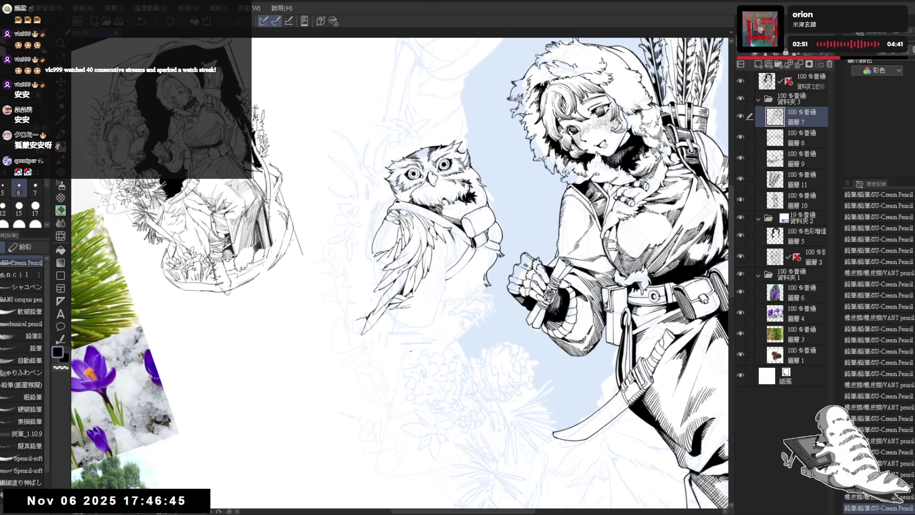
- Add small ink strokes and a dot to the owl's lower wing
left_click_drag(476, 286, 506, 248)
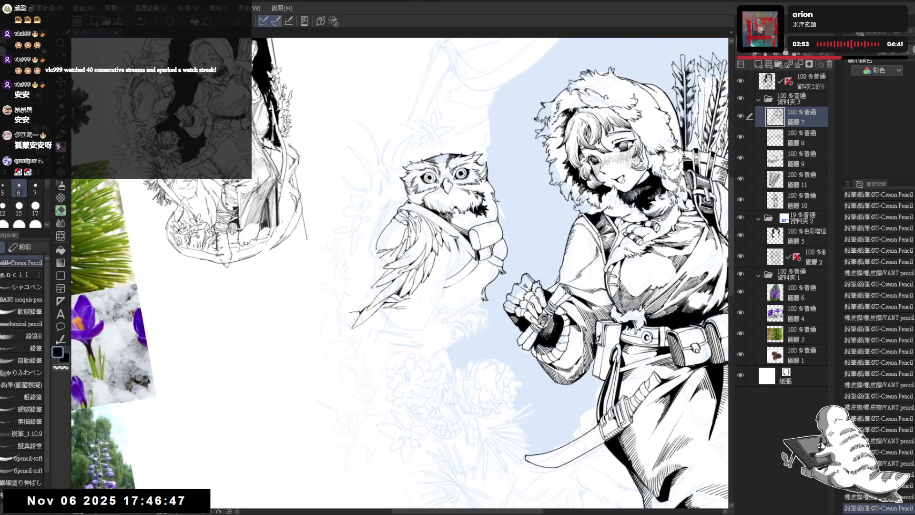
left_click_drag(477, 286, 496, 267)
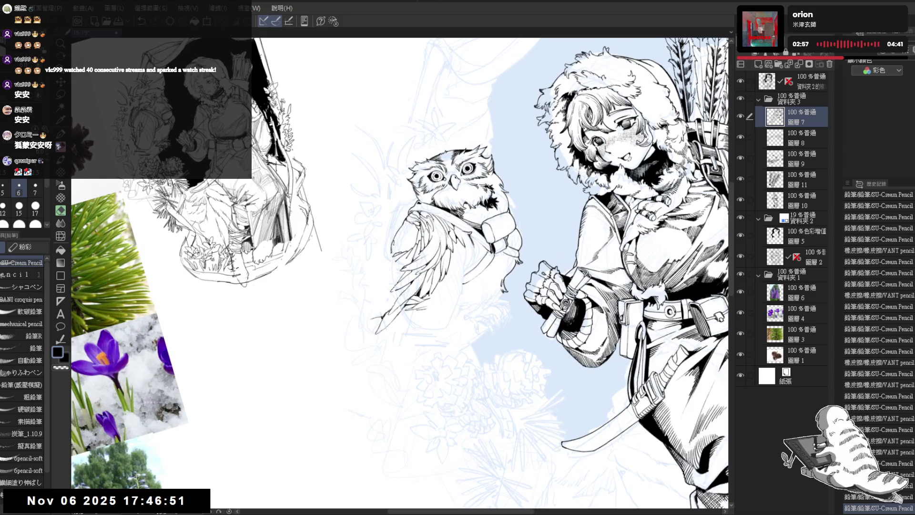
mouse_move(477, 286)
left_mouse_down()
mouse_move(496, 300)
mouse_move(472, 300)
left_mouse_up()
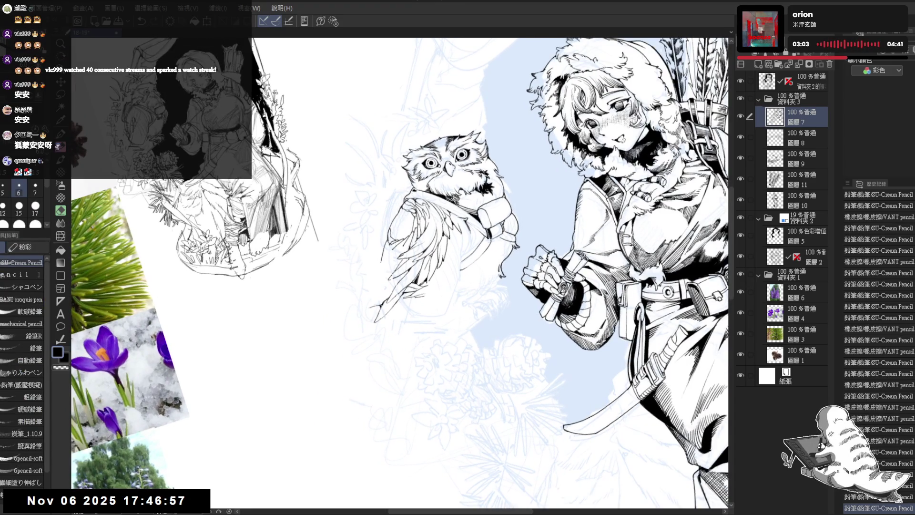
left_click_drag(381, 266, 379, 276)
left_click_drag(385, 241, 379, 283)
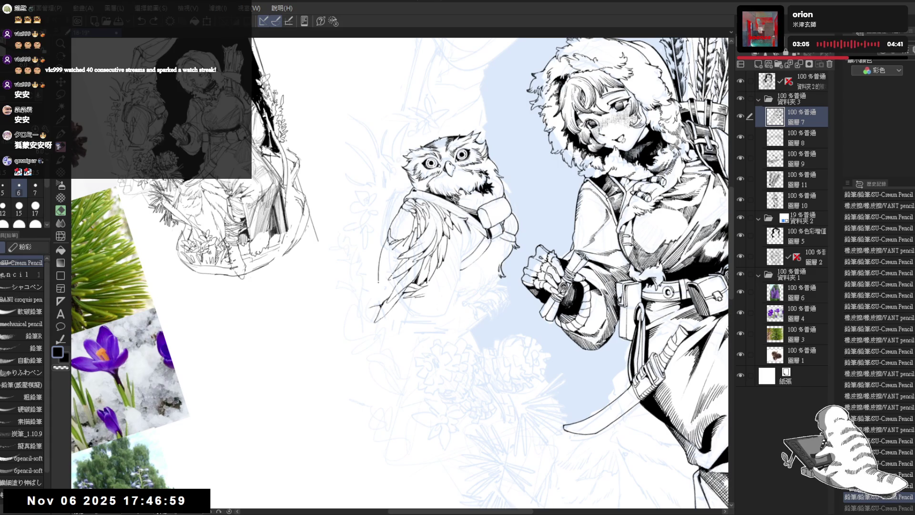
key("ctrl+y")
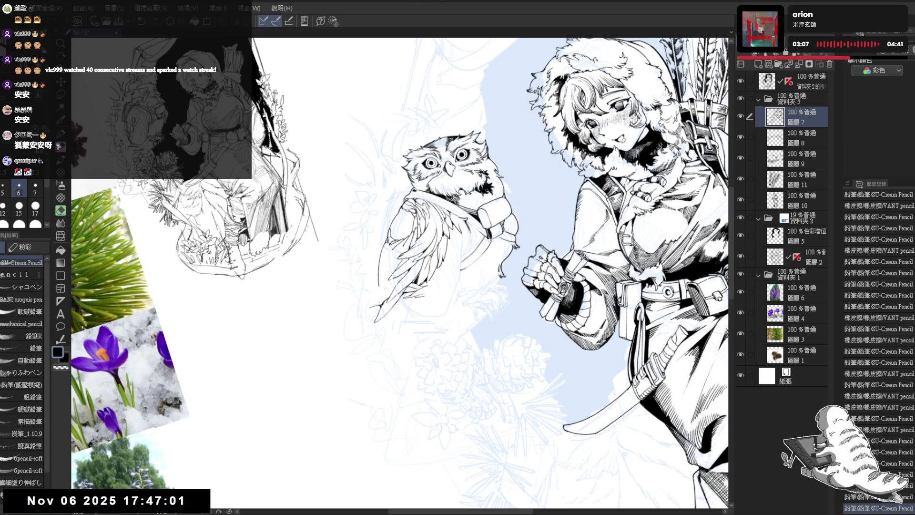
left_click_drag(410, 305, 395, 320)
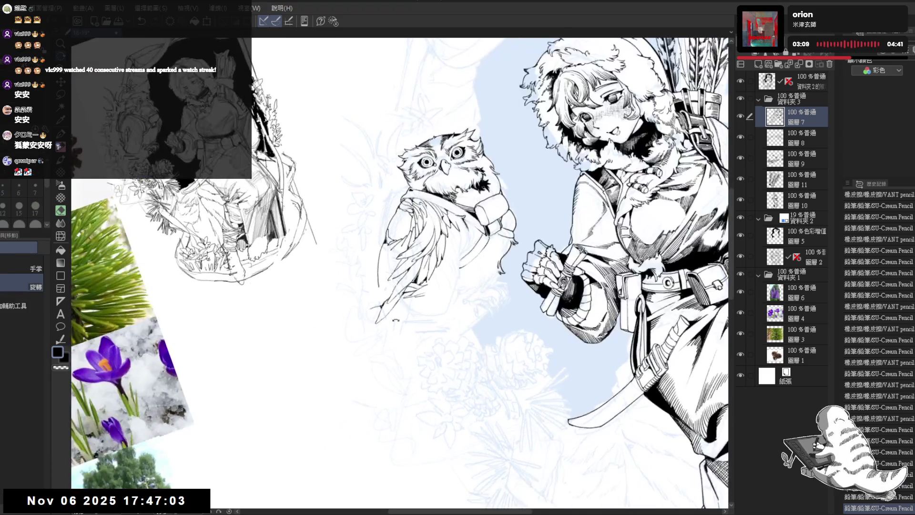
left_click_drag(382, 262, 382, 266)
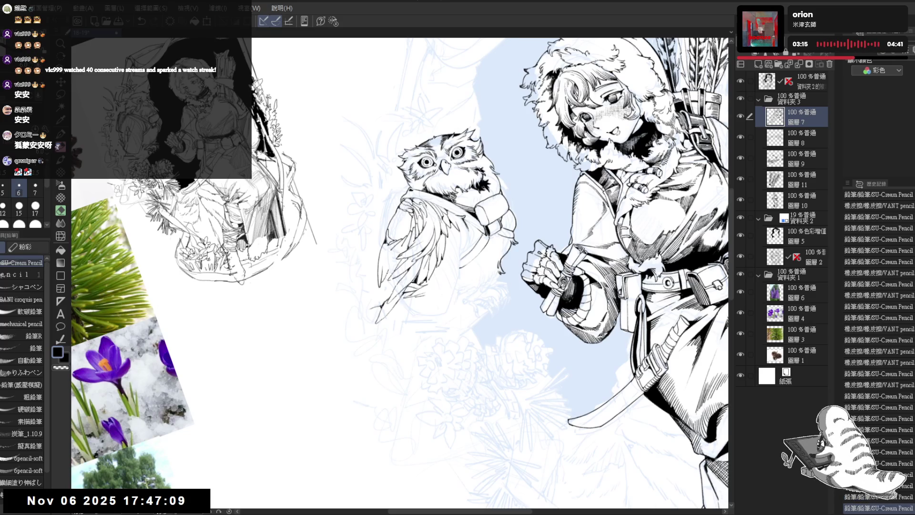
left_click(388, 382)
- Erase stray ink at the owl's beak tip and add a short accent stroke
left_click_drag(400, 272, 419, 253)
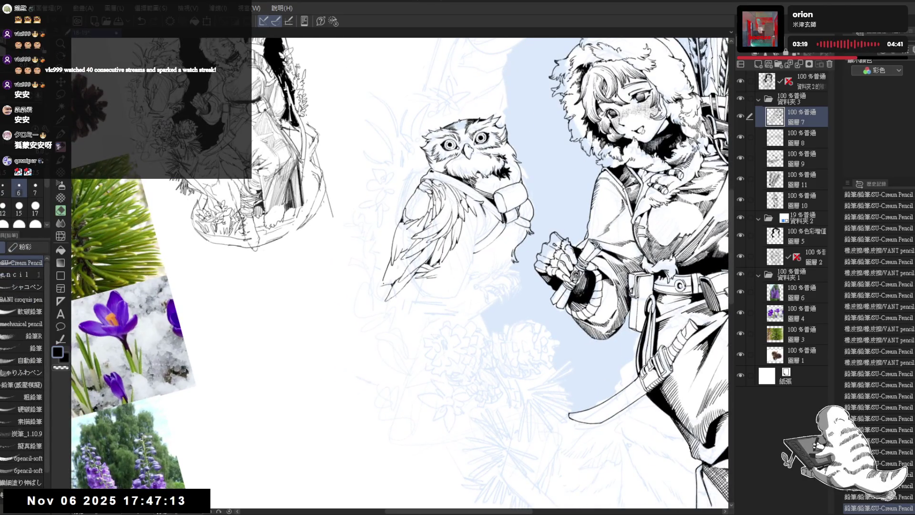
key("e")
left_click_drag(387, 287, 392, 281)
mouse_move(386, 288)
left_mouse_down()
mouse_move(392, 282)
mouse_move(379, 312)
left_mouse_up()
key("p")
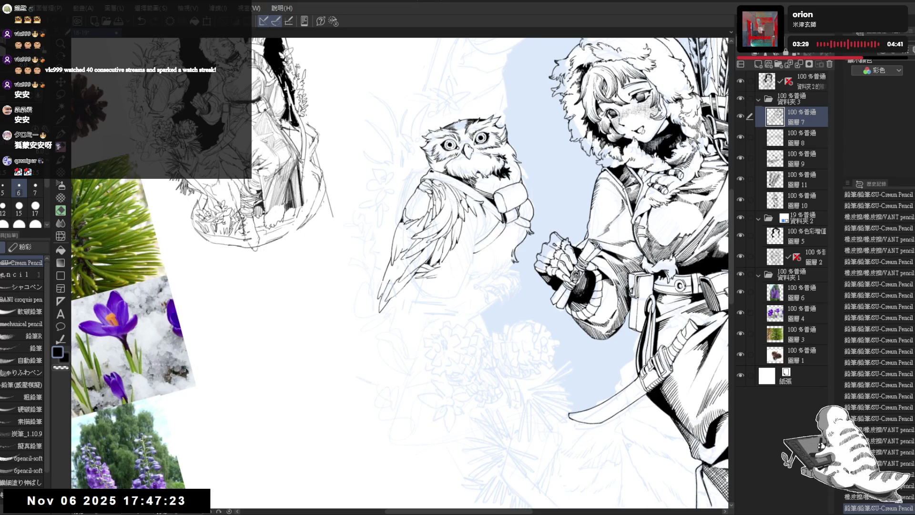
left_click_drag(381, 278, 381, 292)
scroll(384, 351, "up", 2)
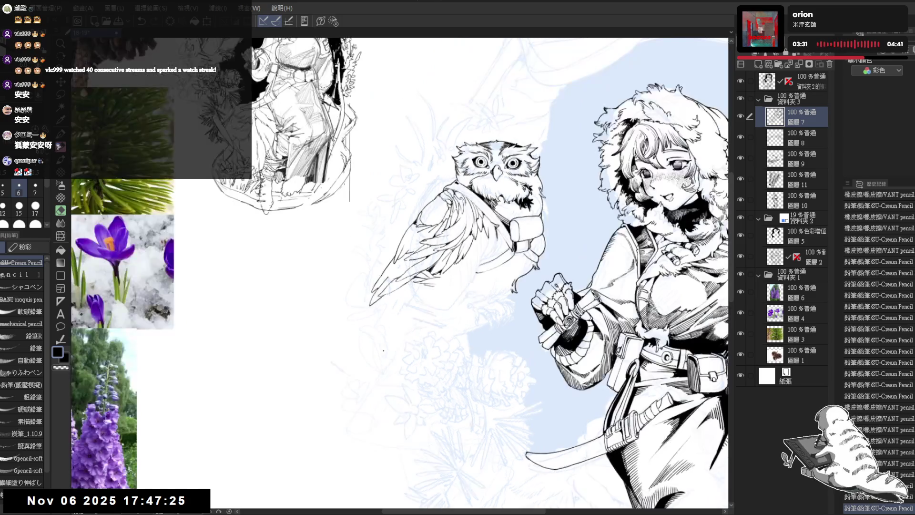
scroll(384, 351, "down", 2)
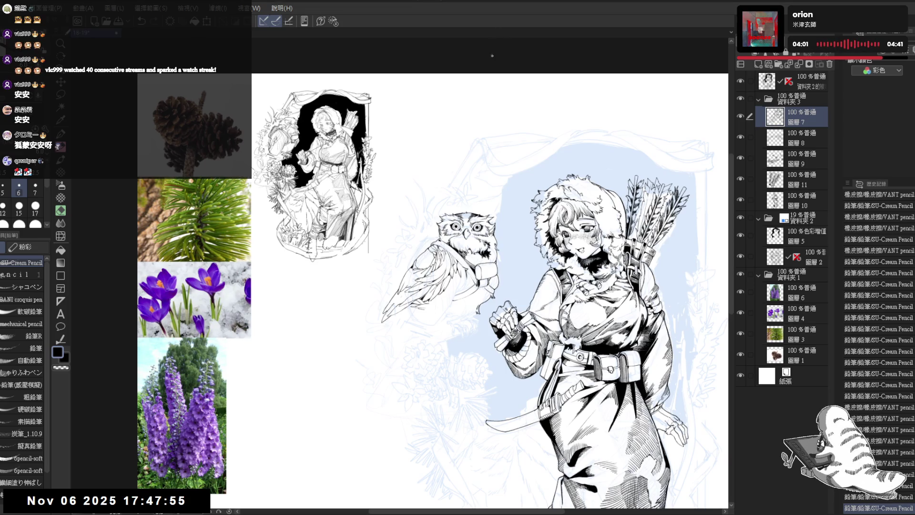
scroll(491, 286, "up", 2)
key("^")
key("^")
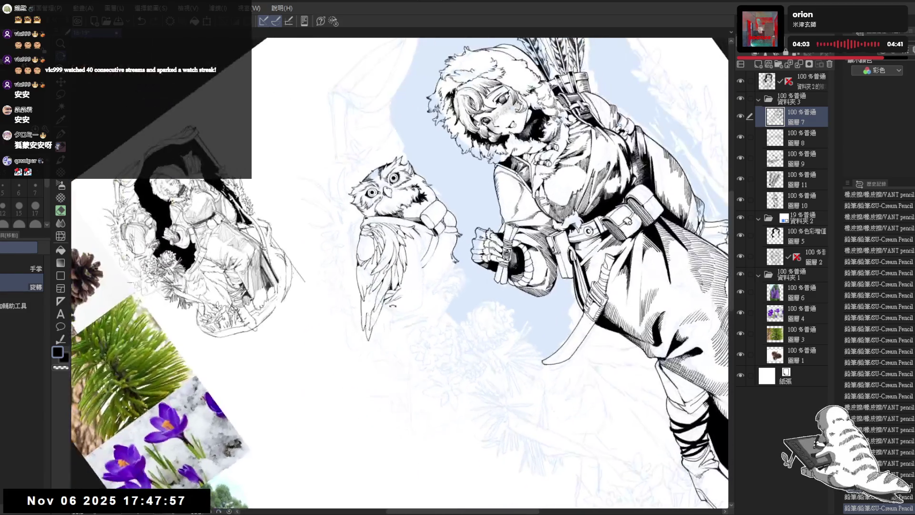
- Erase a small ink spot on the owl, then ink a short dark line and dots
key("p")
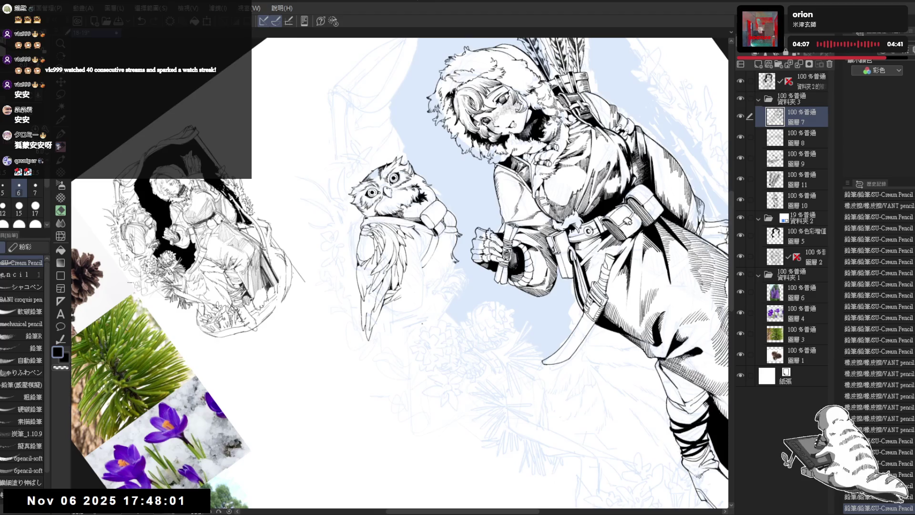
key("minus")
key("minus")
key("p")
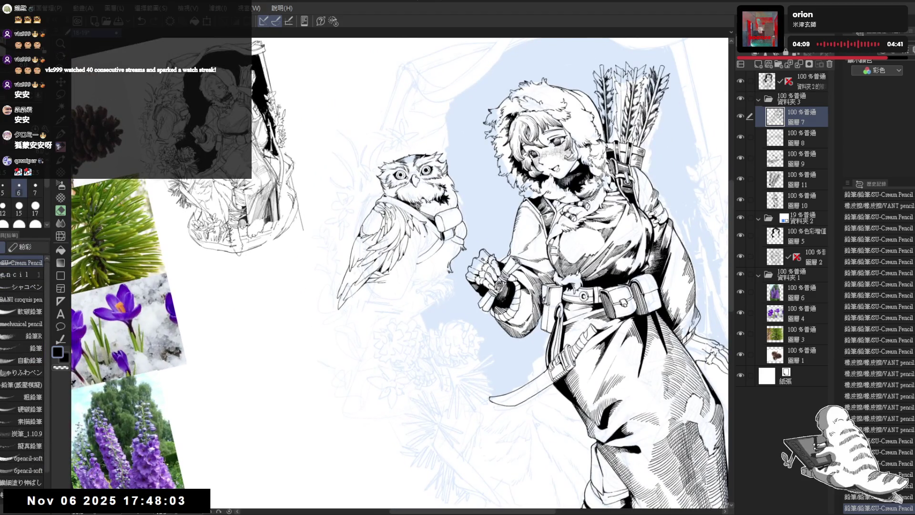
key("e")
left_click(428, 233)
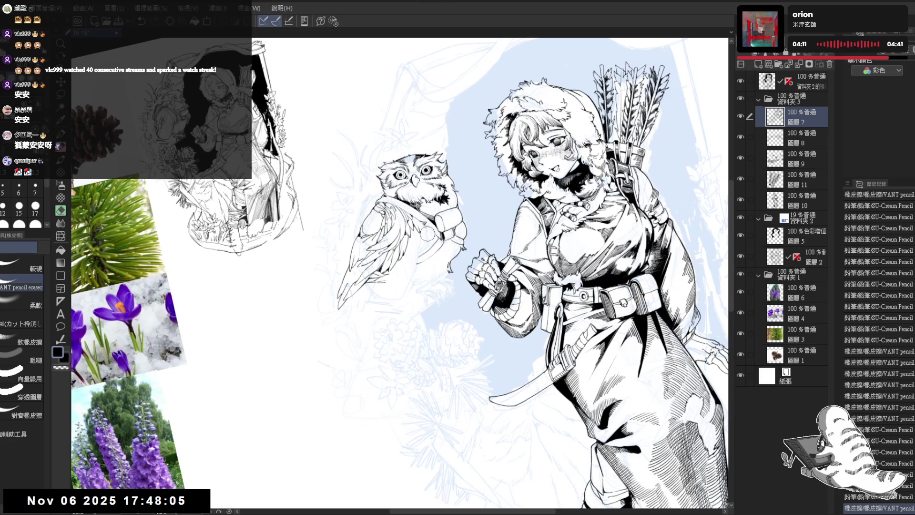
key("p")
left_click(428, 233)
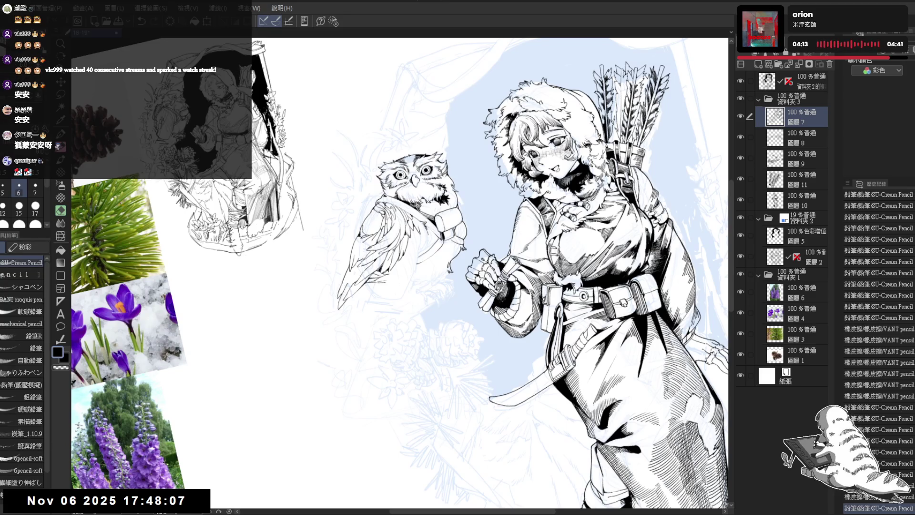
left_click(428, 234)
left_click_drag(417, 229, 418, 243)
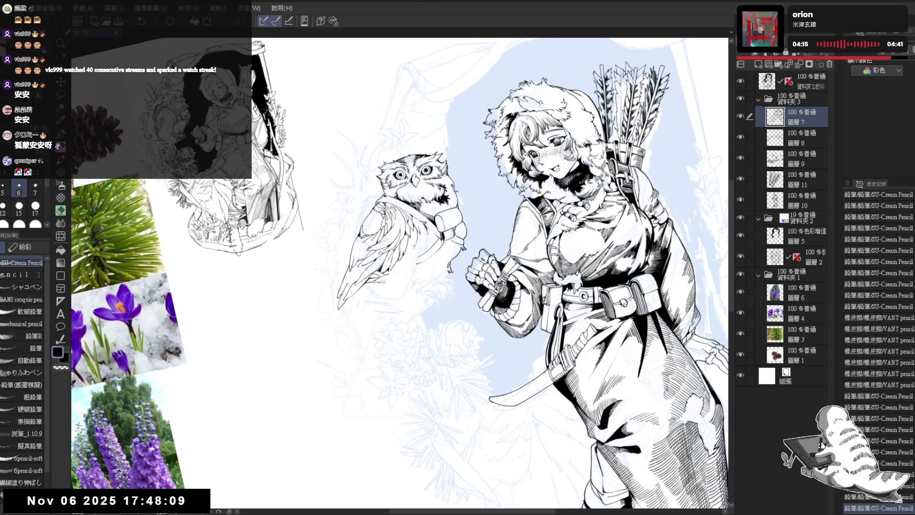
left_click(418, 236)
left_click(418, 236)
left_click(418, 236)
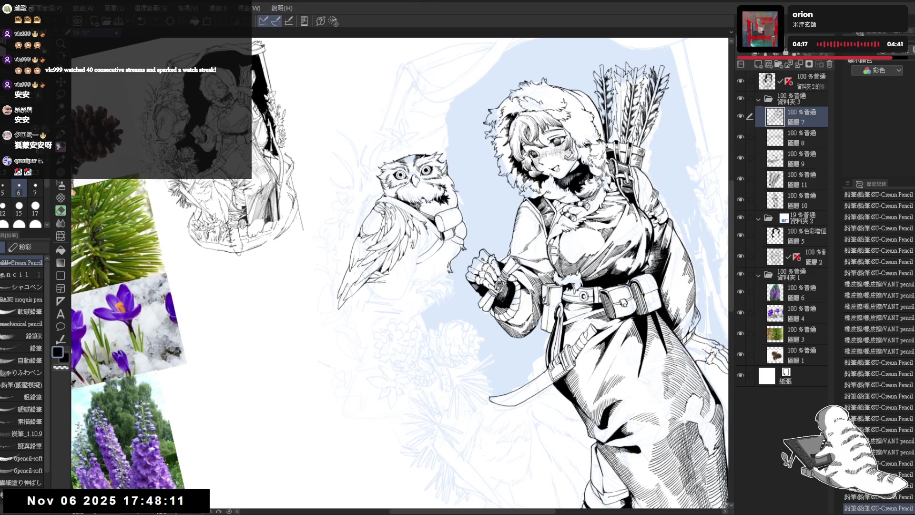
- Tilt the view, erase stray lines near the owl, and reset the rotation upright
mouse_move(418, 236)
left_mouse_down()
mouse_move(416, 270)
mouse_move(403, 248)
mouse_move(408, 223)
left_mouse_up()
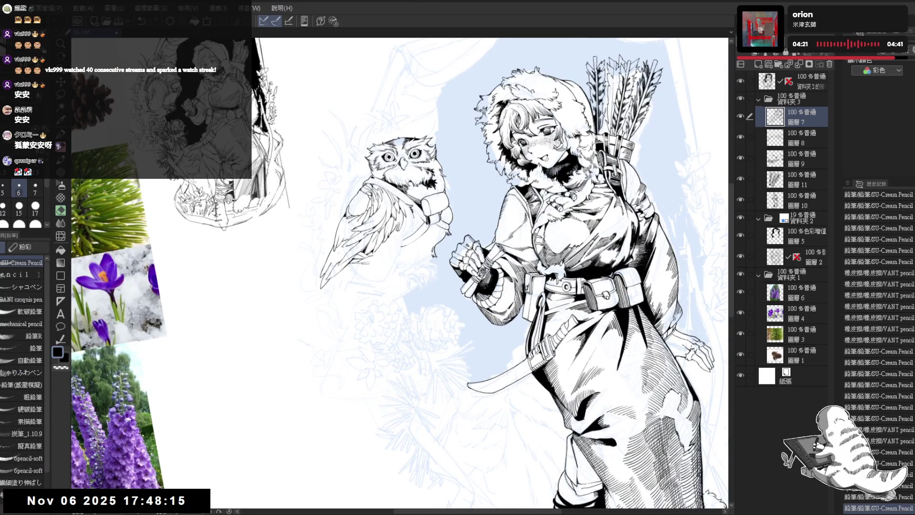
mouse_move(408, 223)
left_mouse_down()
mouse_move(413, 249)
mouse_move(396, 272)
mouse_move(399, 336)
left_mouse_up()
key("p")
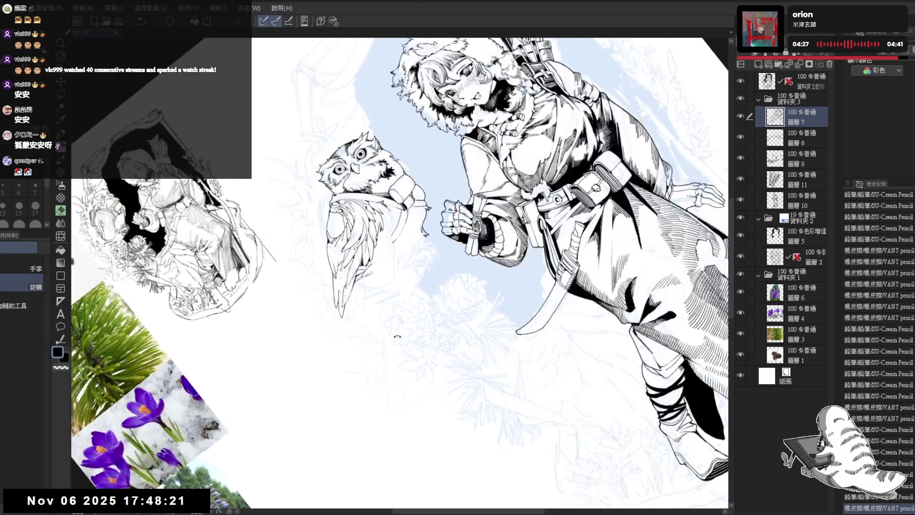
mouse_move(398, 281)
left_mouse_down()
mouse_move(398, 262)
mouse_move(376, 272)
left_mouse_up()
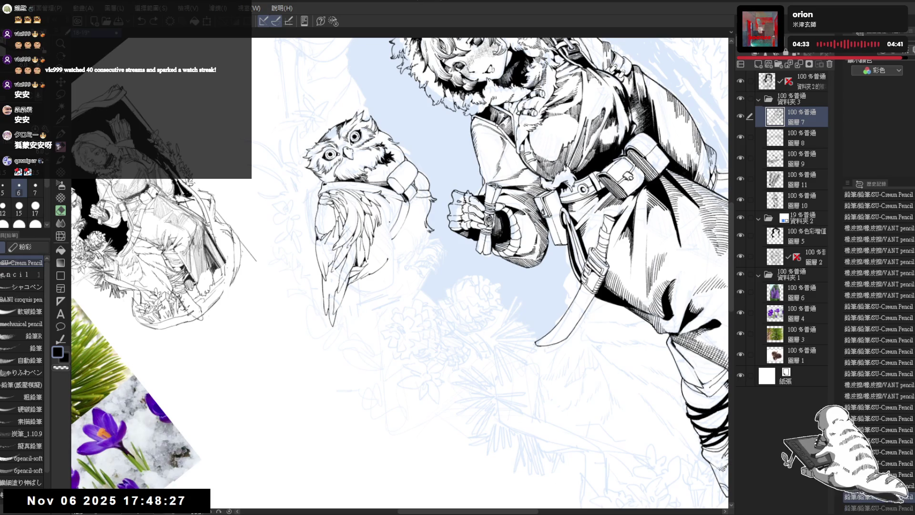
key("e")
mouse_move(388, 240)
left_mouse_down()
mouse_move(381, 253)
mouse_move(393, 245)
left_mouse_up()
key("p")
key("ctrl+shift+r")
- In the mirrored view, ink short strokes on the owl's wing
key("h")
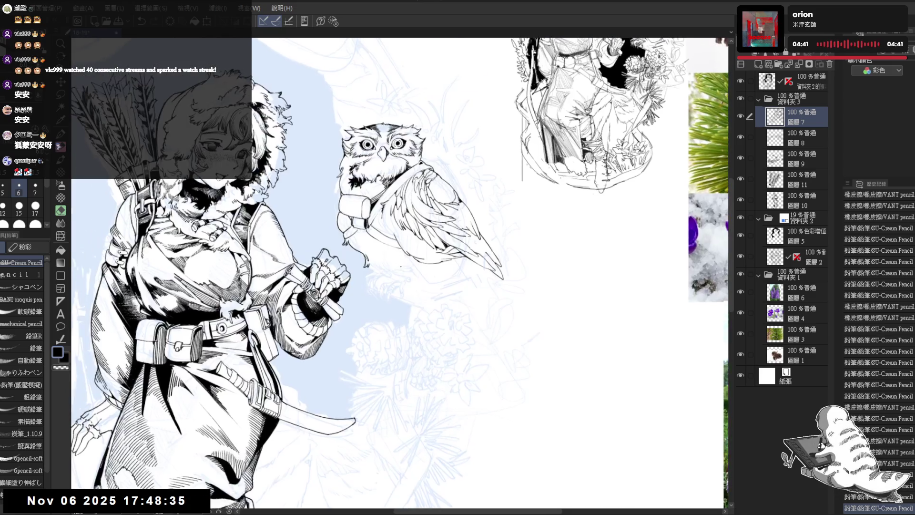
key("asciicircum")
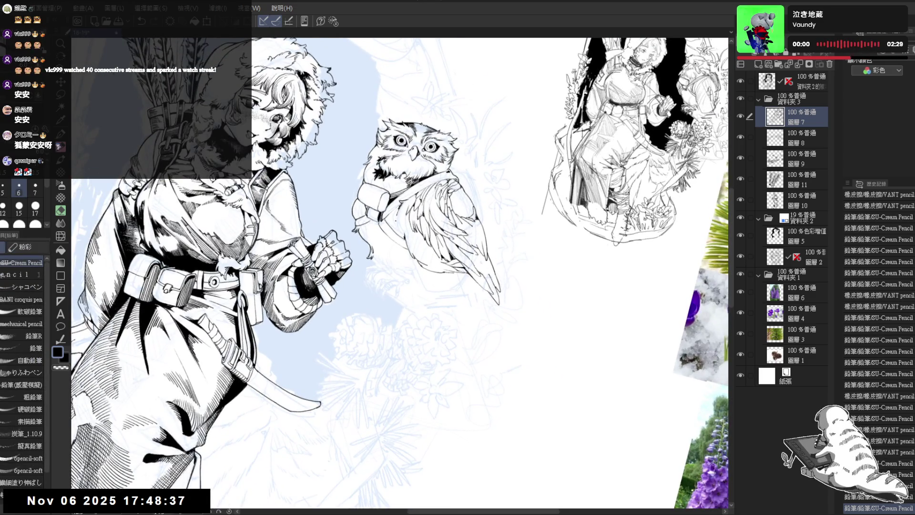
left_click_drag(377, 205, 380, 210)
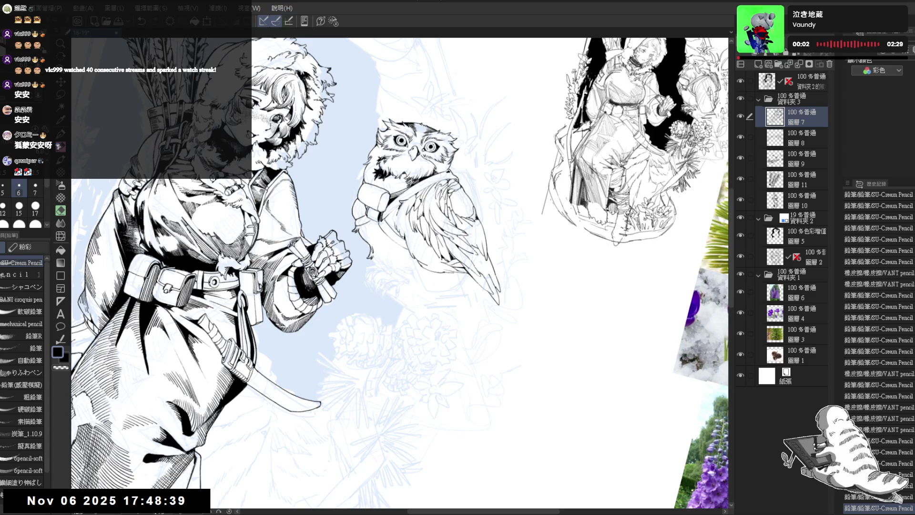
key("minus")
key("asciicircum")
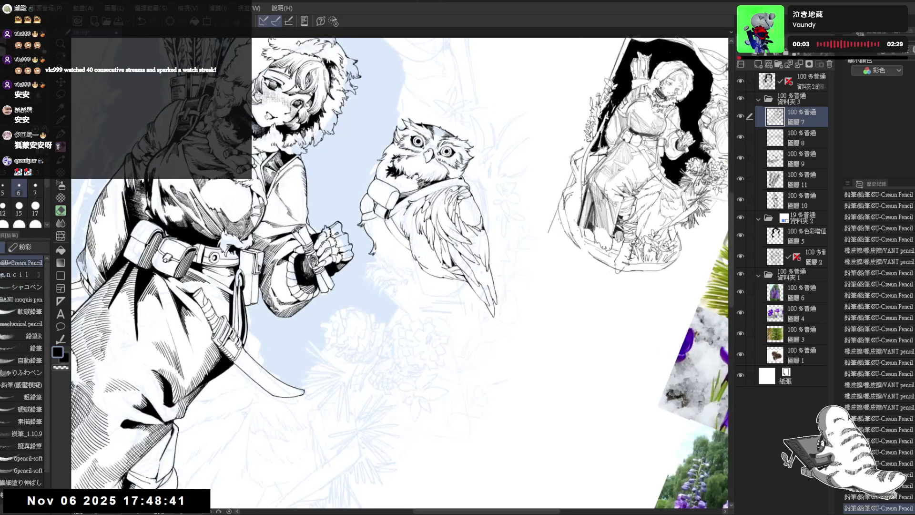
mouse_move(368, 230)
left_mouse_down()
mouse_move(374, 253)
mouse_move(428, 267)
mouse_move(415, 256)
left_mouse_up()
key("e")
key("p")
scroll(387, 296, "up", 1)
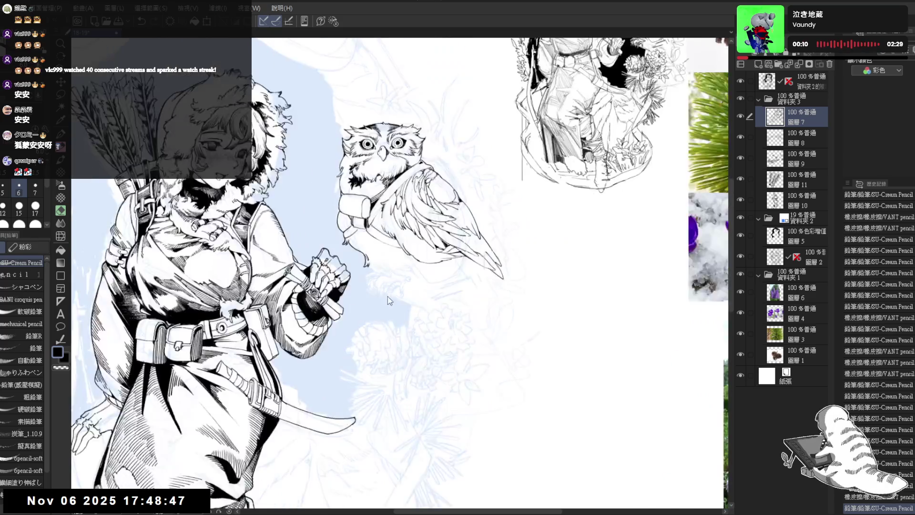
- Unmirror the view and ink a short mark at the owl's feet, erasing a small area
key("h")
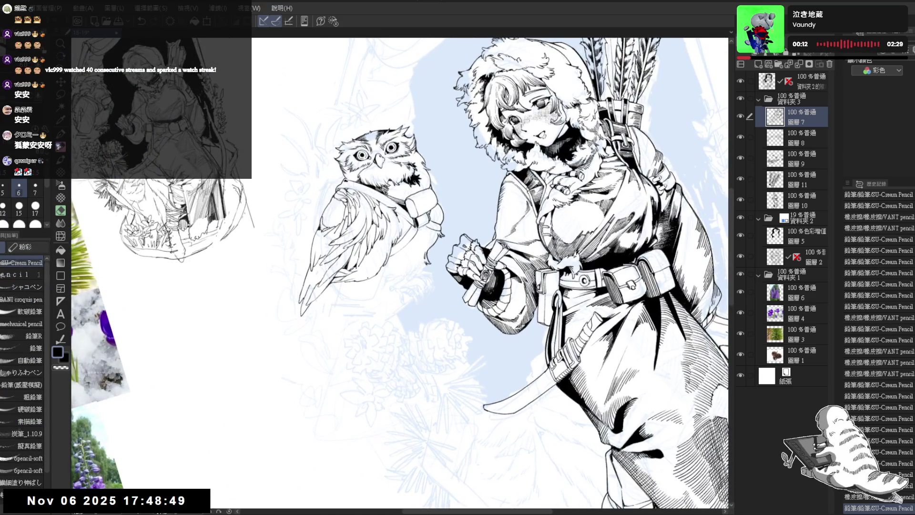
left_click_drag(376, 283, 382, 278)
key("ctrl+z")
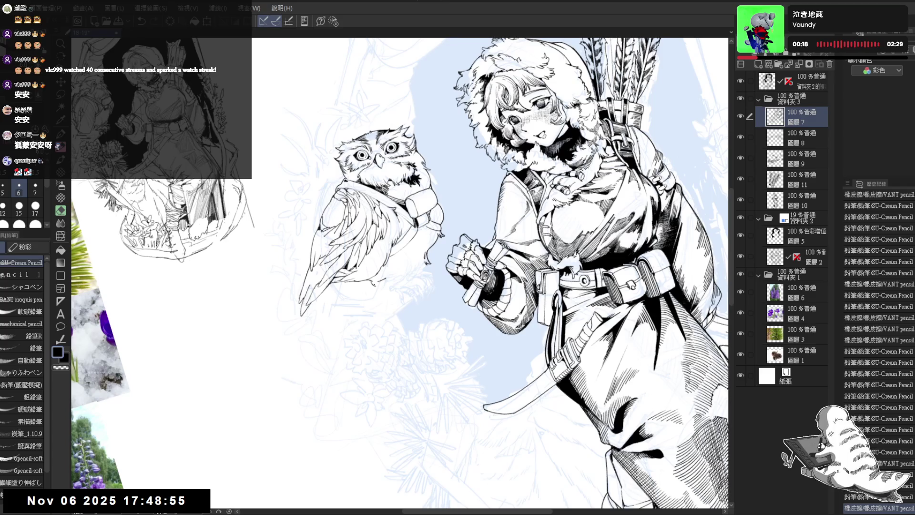
key("e")
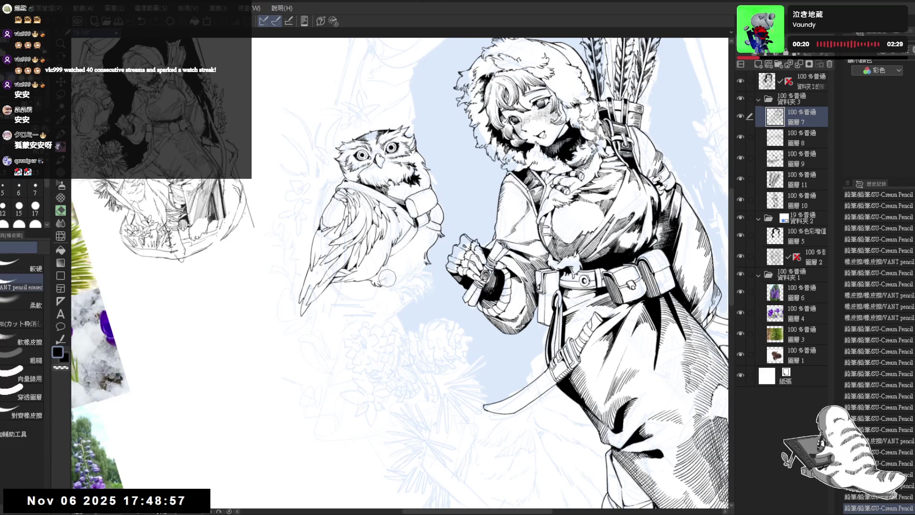
key("p")
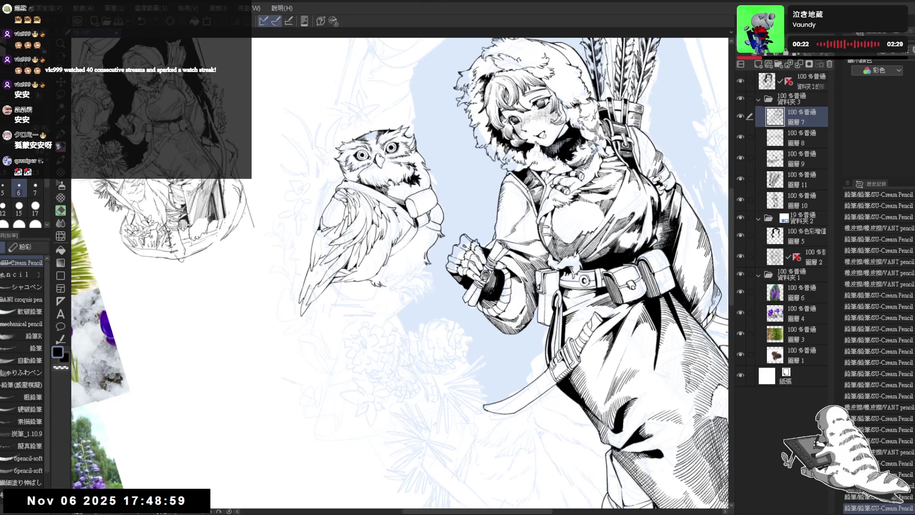
mouse_move(382, 284)
left_mouse_down()
mouse_move(386, 296)
mouse_move(420, 269)
left_mouse_up()
key("e")
key("p")
key("ctrl+z")
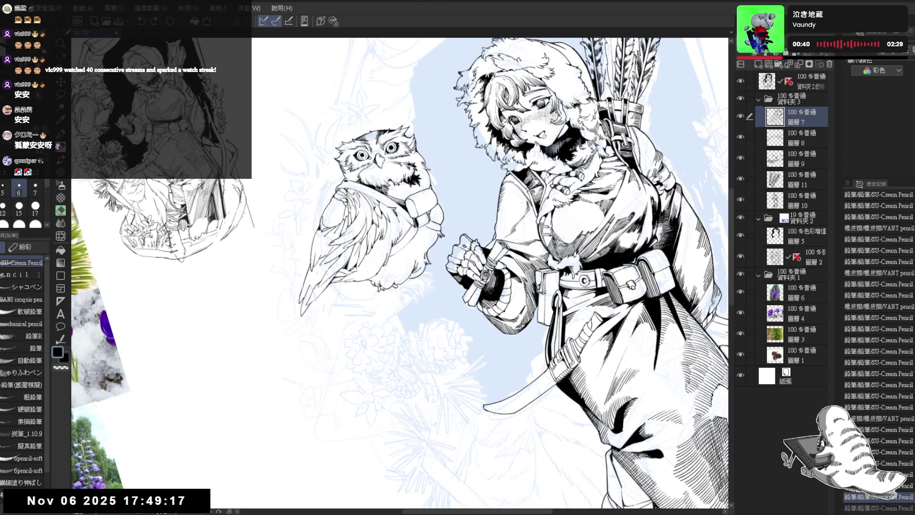
key("ctrl+y")
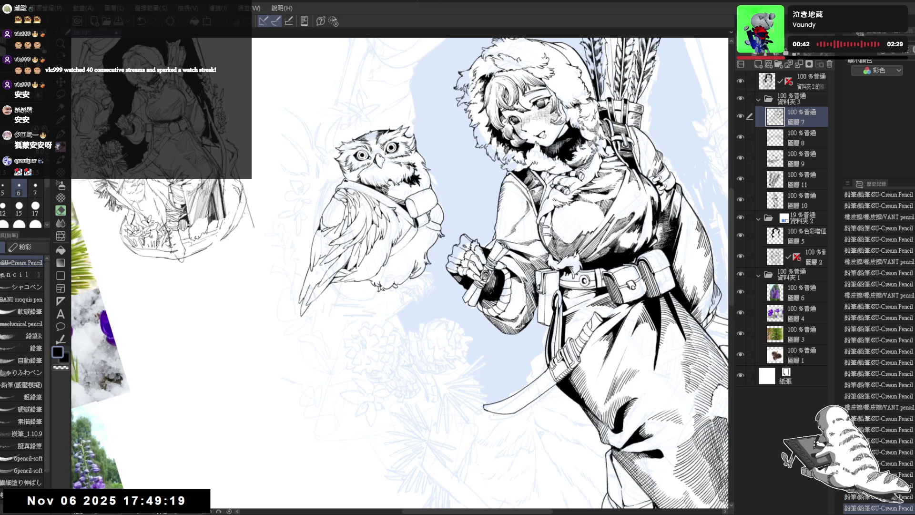
scroll(405, 277, "up", 2)
scroll(401, 272, "down", 2)
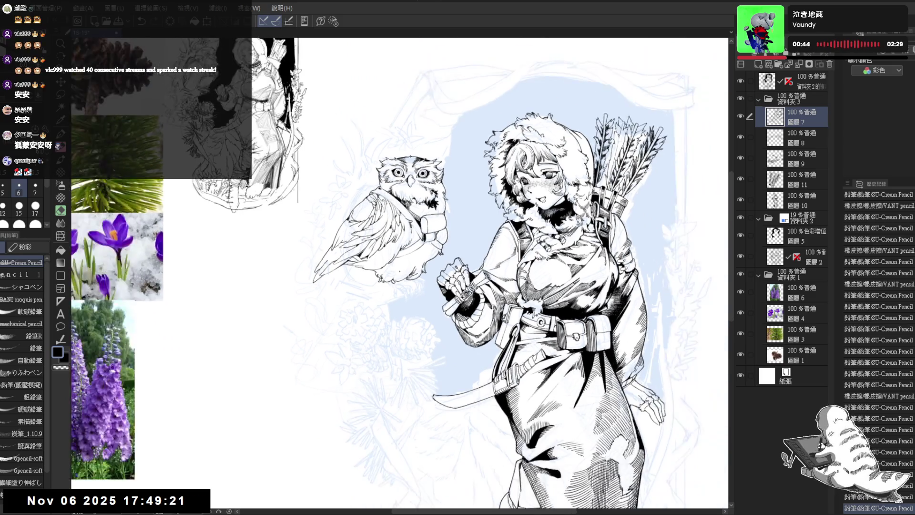
- Add pencil strokes to the owl's body linework and a short stroke on its wing
scroll(496, 275, "up", 2)
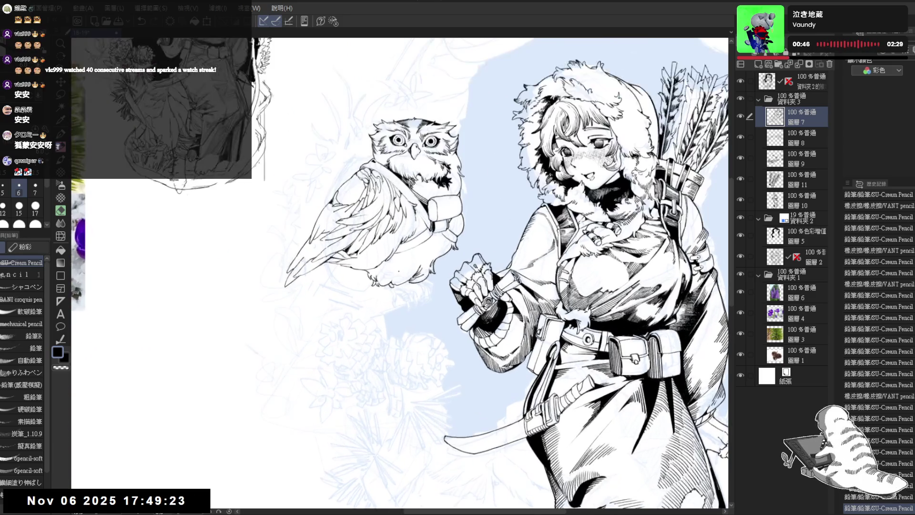
left_click_drag(347, 258, 410, 331)
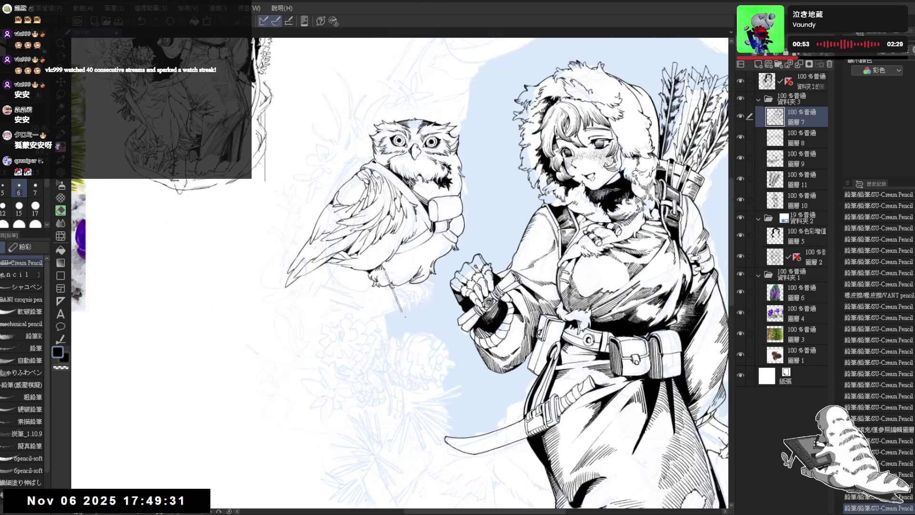
left_click_drag(401, 272, 429, 286)
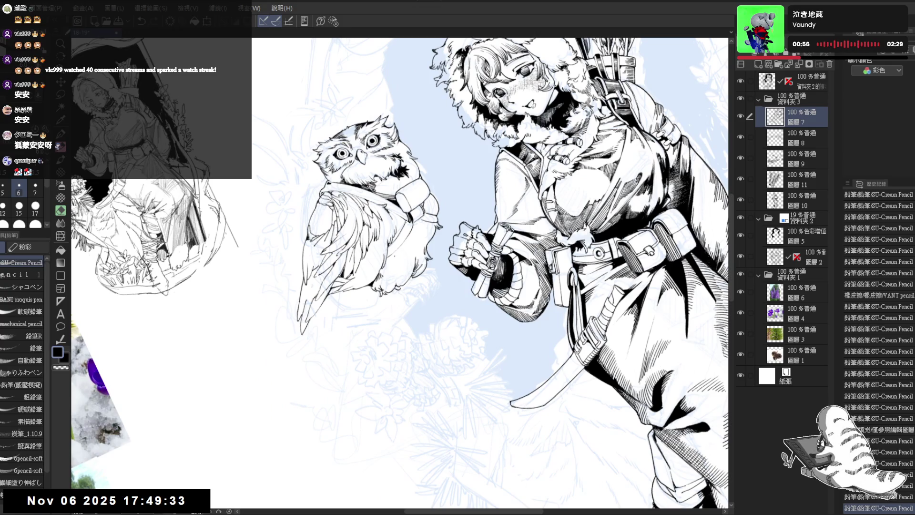
left_click_drag(397, 250, 404, 256)
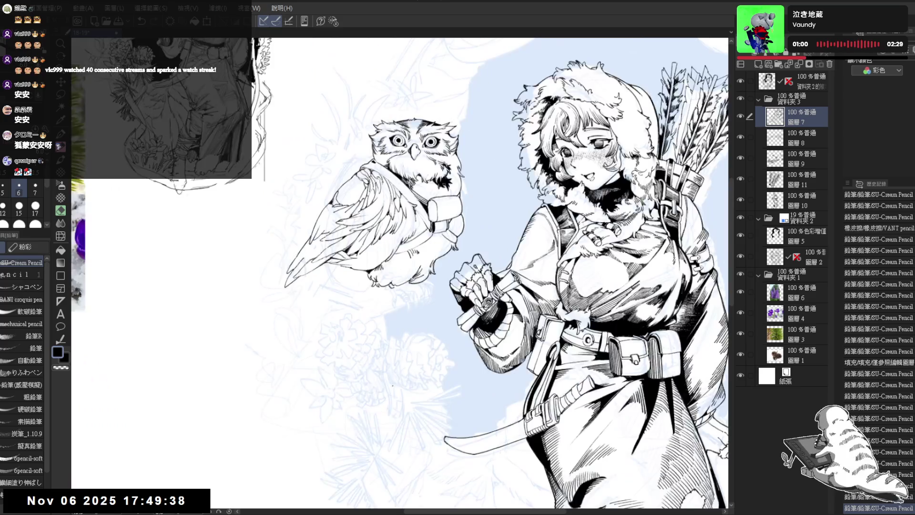
mouse_move(400, 378)
left_mouse_down()
mouse_move(410, 389)
mouse_move(414, 296)
left_mouse_up()
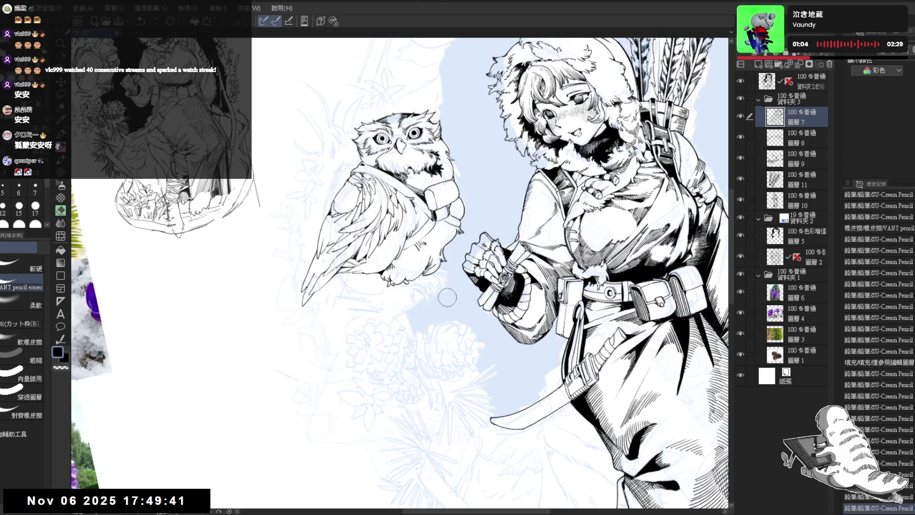
left_click_drag(417, 328, 422, 347)
key("p")
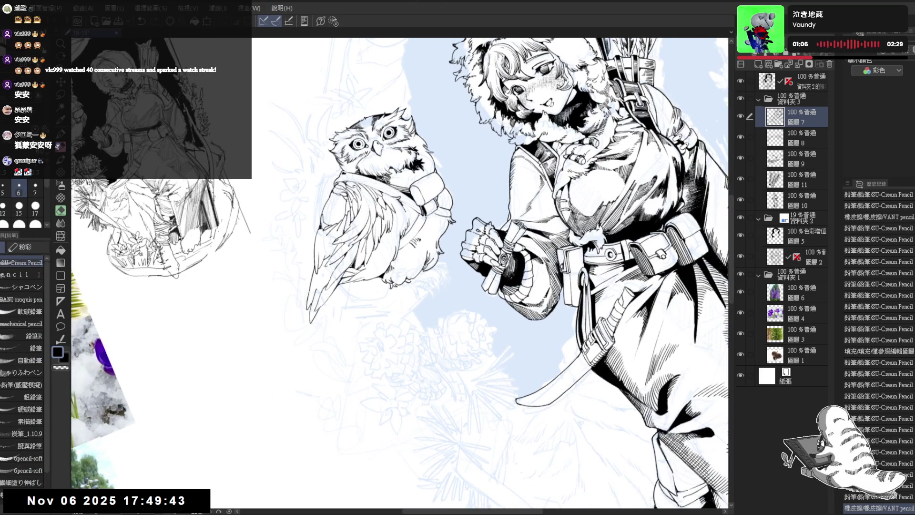
key("asciicircum")
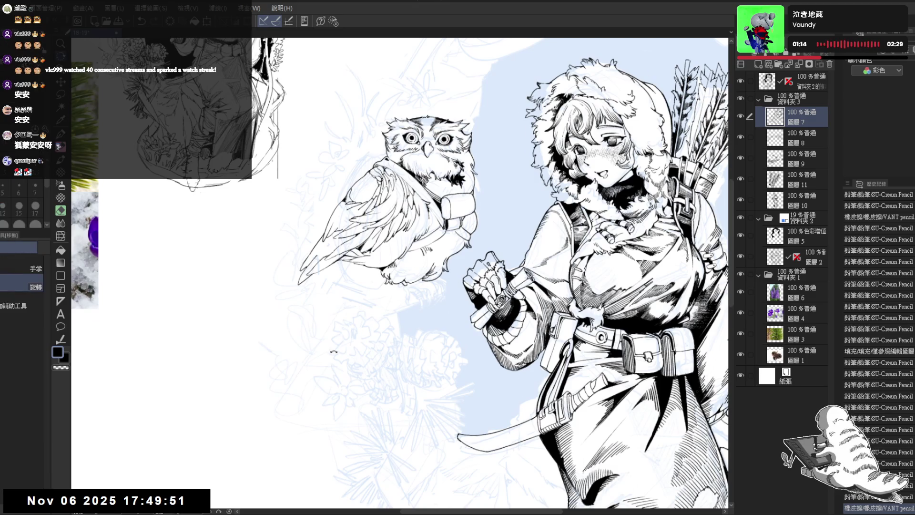
key("minus")
key("minus")
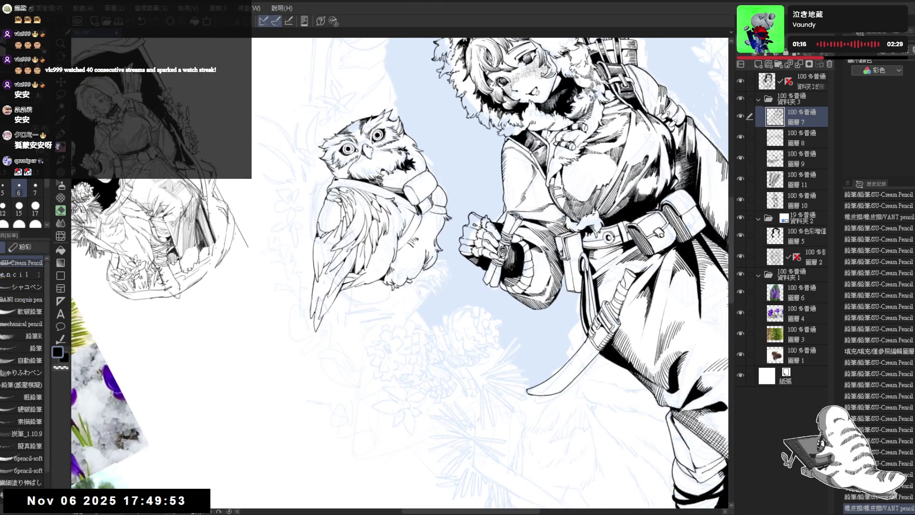
left_click_drag(371, 283, 353, 305)
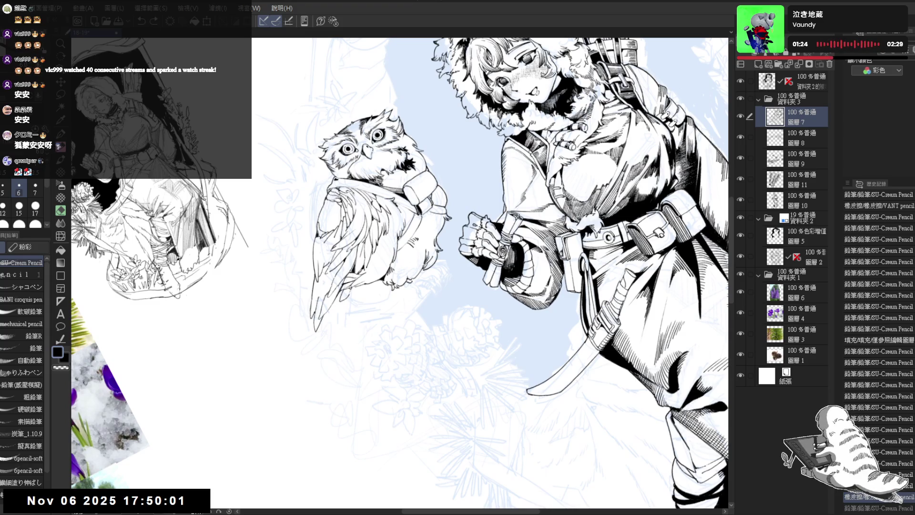
- Redo the previously undone strokes and reset the canvas view upright
key("ctrl+y")
key("ctrl+y")
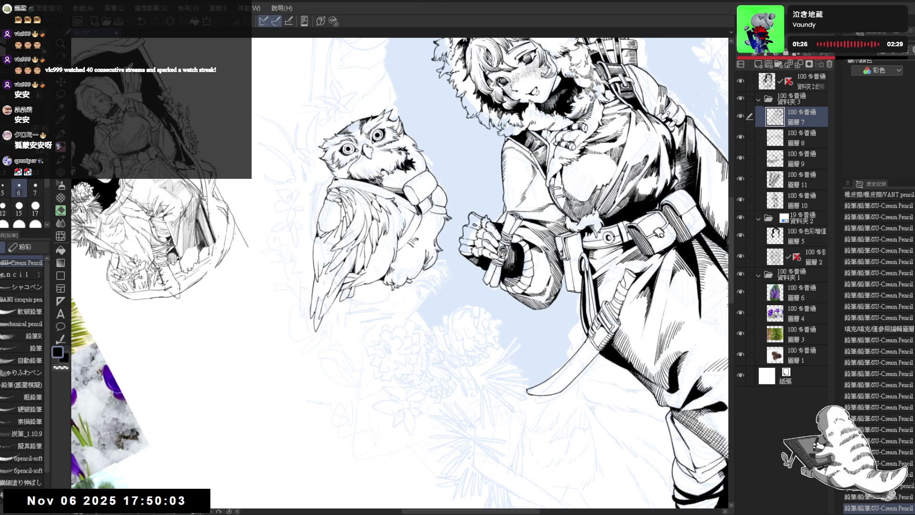
key("ctrl+y")
key("ctrl+y")
key("ctrl+y")
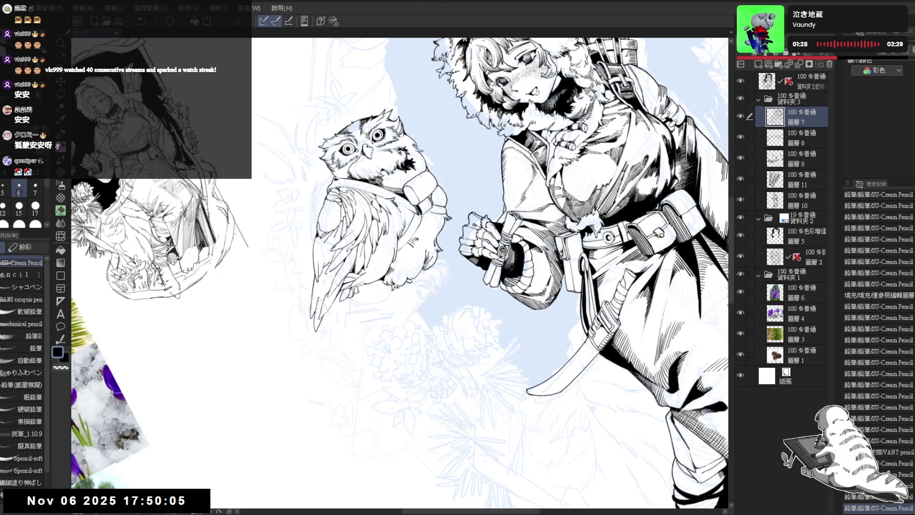
key("ctrl+y")
key("ctrl+y")
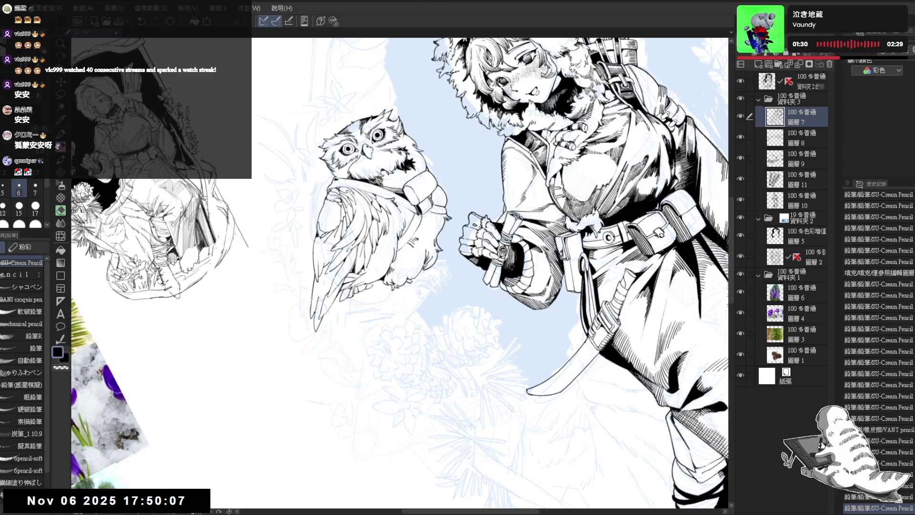
key("ctrl+y")
key("ctrl+at")
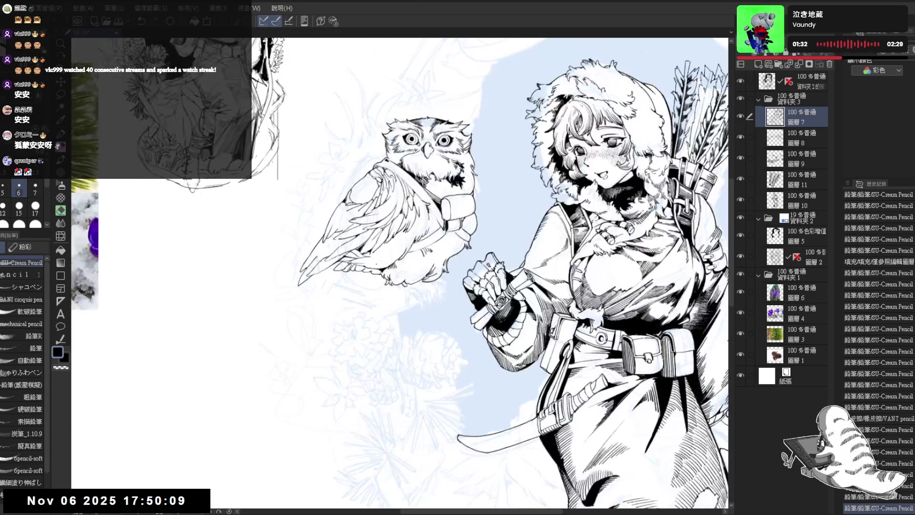
- Redo the remaining undone strokes and remove the stroke under the owl's feet
key("ctrl+y")
key("ctrl+y")
key("ctrl+y")
key("h")
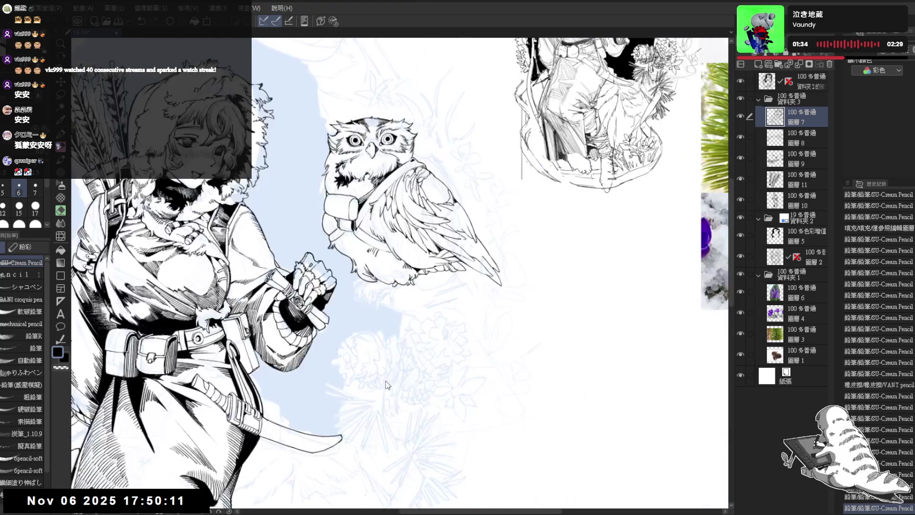
scroll(401, 272, "up", 2)
key("ctrl+y")
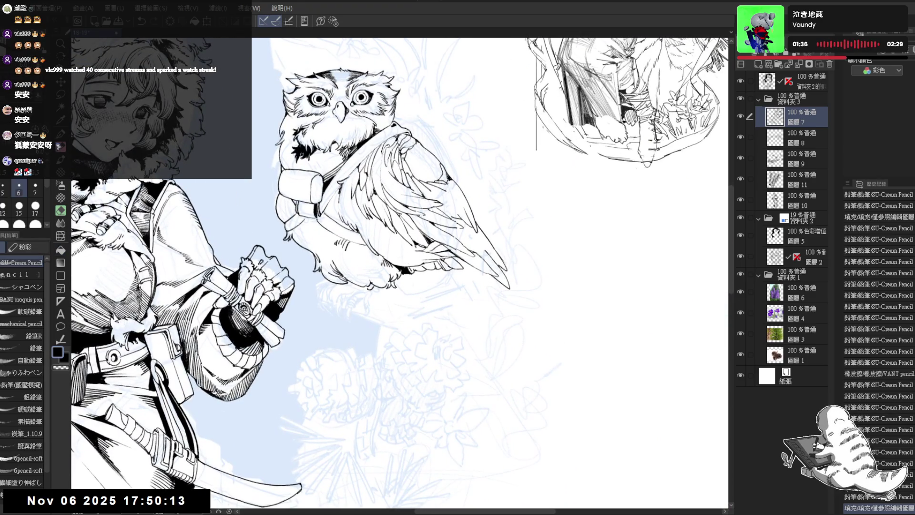
key("ctrl+y")
key("ctrl+y")
key("ctrl+y")
key("ctrl+y")
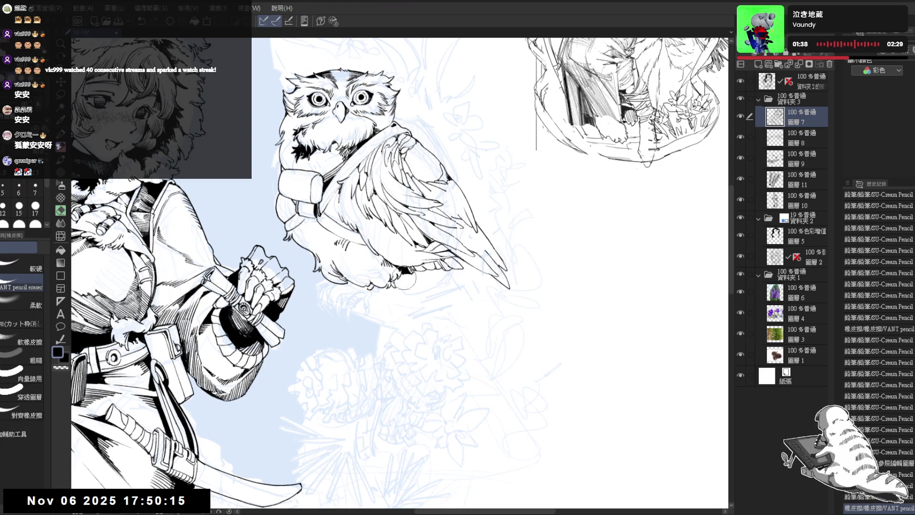
key("ctrl+y")
key("h")
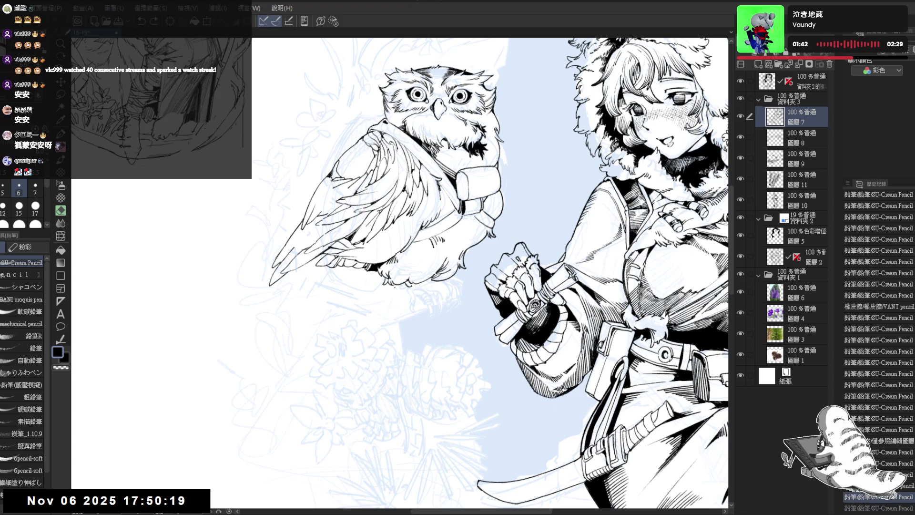
key("ctrl+z")
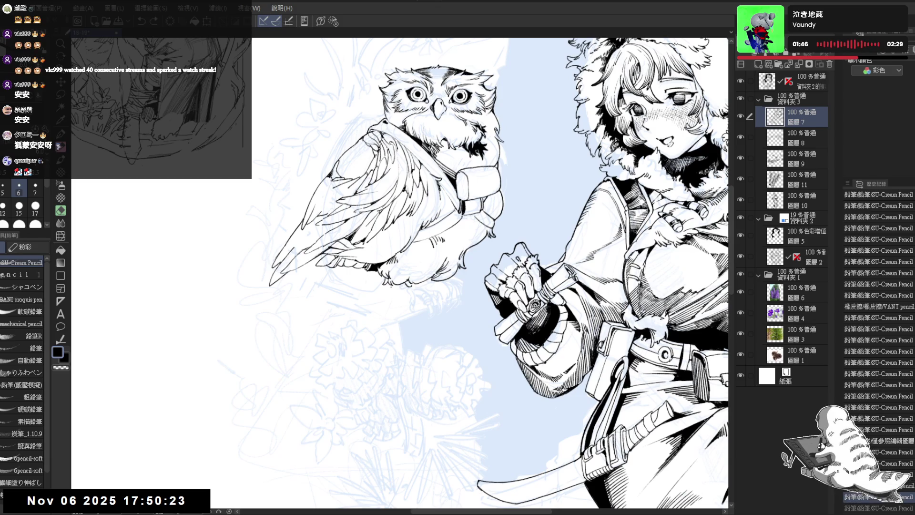
- Draw marks and a small dot below the owl's feet
left_click_drag(392, 287, 401, 302)
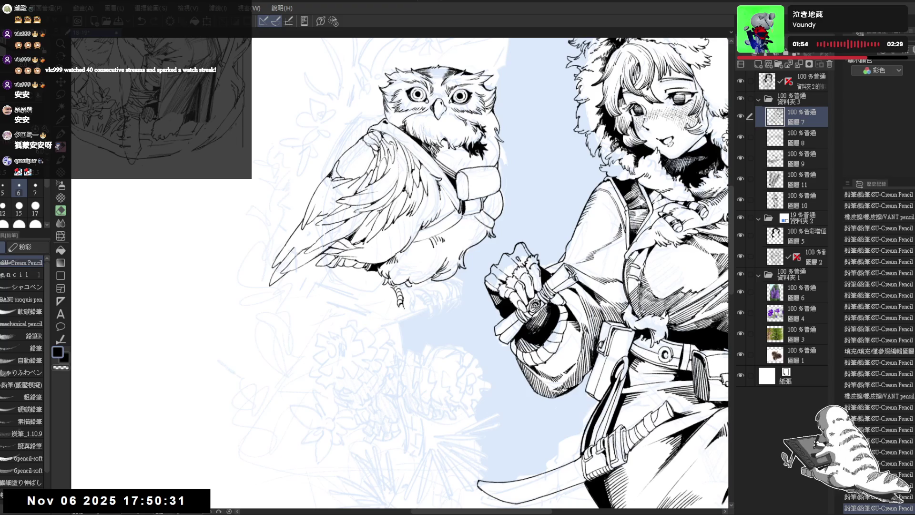
left_click_drag(401, 306, 405, 317)
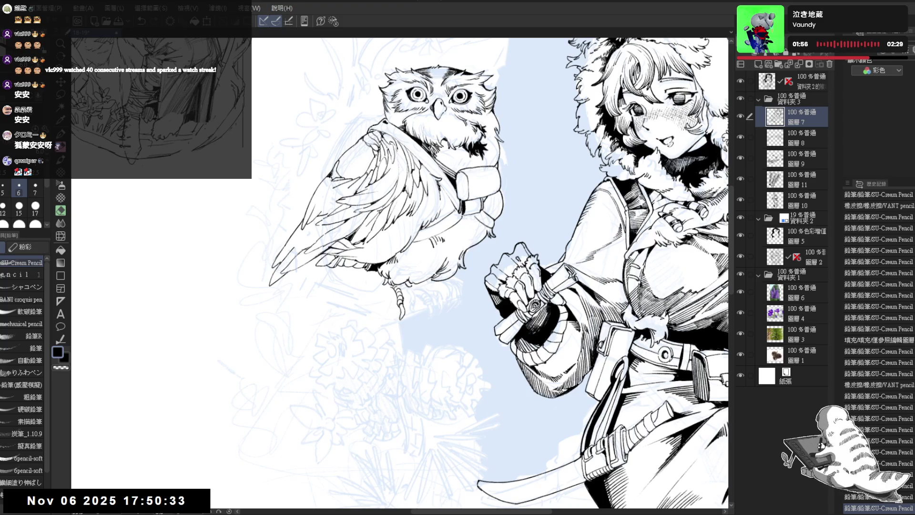
left_click(421, 342)
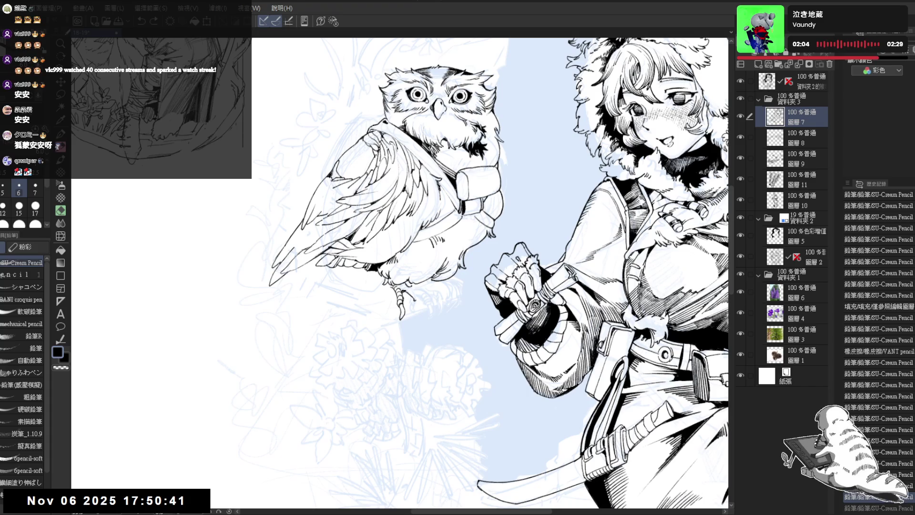
key("ctrl+z")
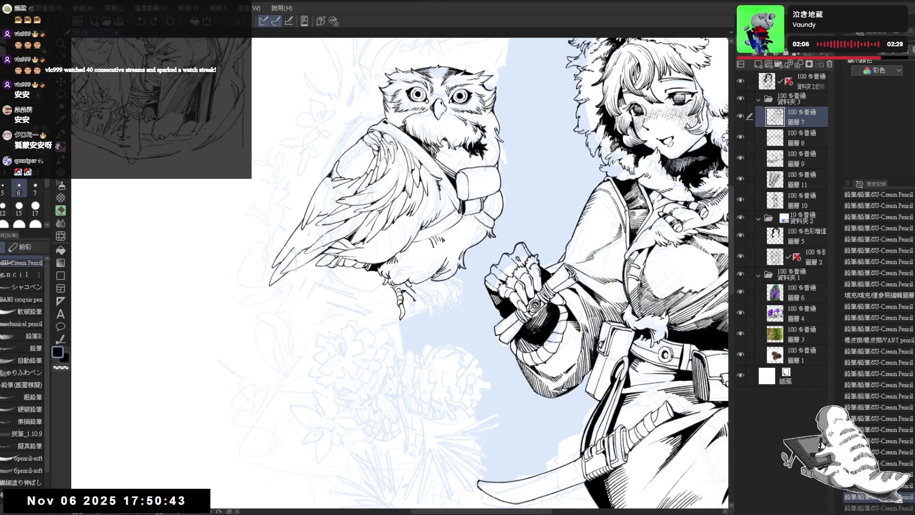
key("ctrl+y")
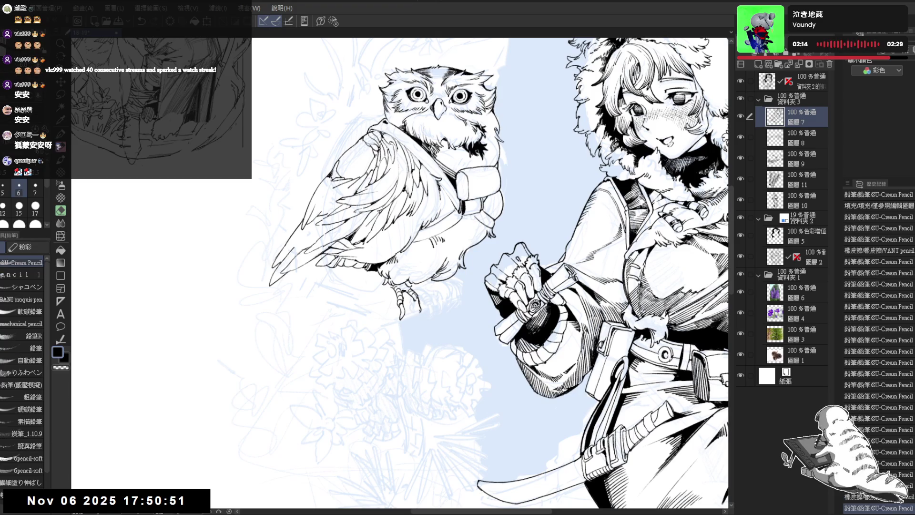
key("e")
key("p")
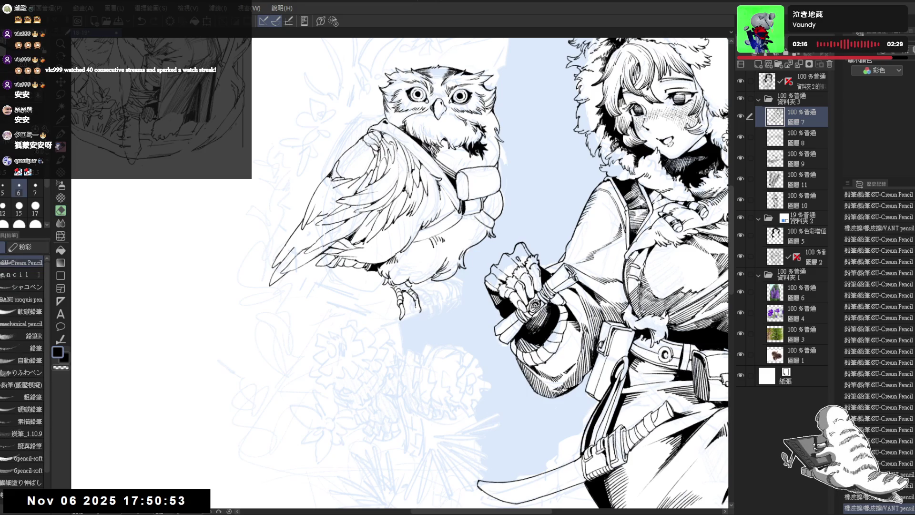
- Add fine strokes and a tiny dot to the owl's talons, checking them mirrored
left_click_drag(415, 301, 419, 310)
key("h")
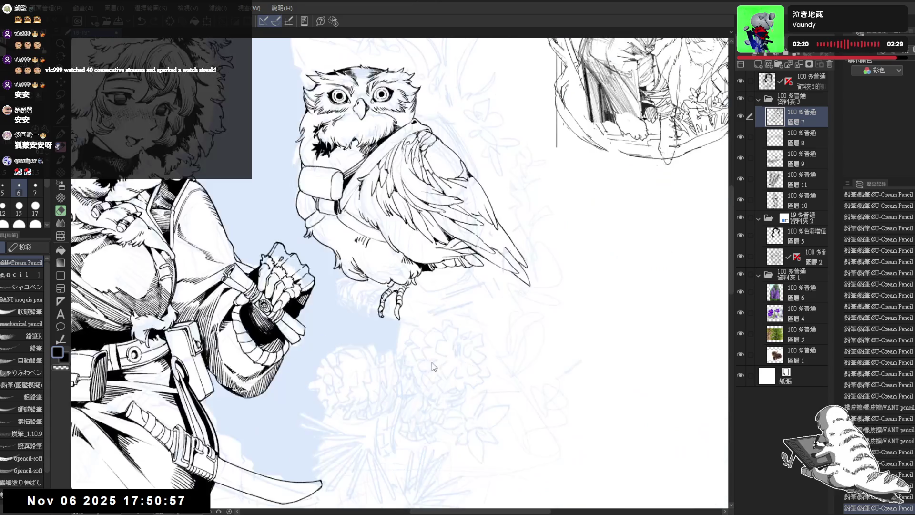
left_click(342, 289)
key("h")
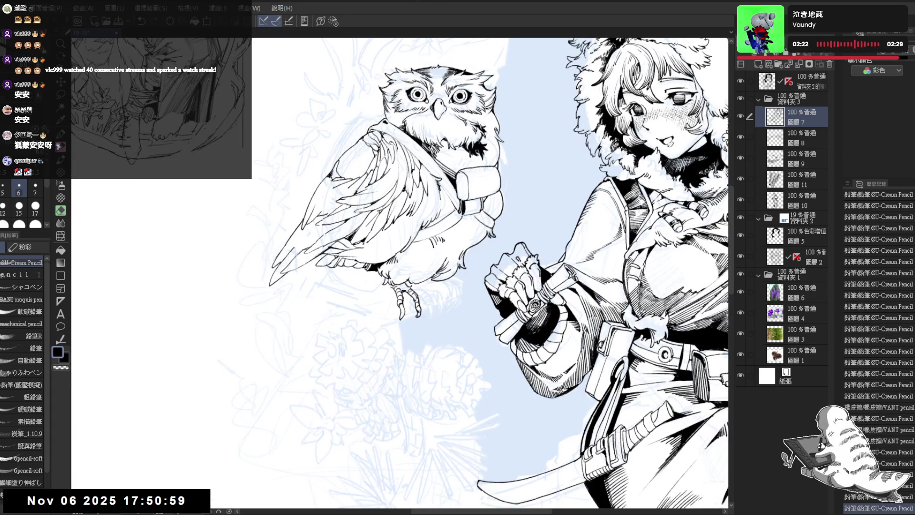
left_click_drag(416, 291, 421, 298)
mouse_move(416, 293)
left_mouse_down()
mouse_move(422, 299)
mouse_move(388, 290)
left_mouse_up()
- Mirror the canvas to check the finished talons and zoom out
key("h")
key("h")
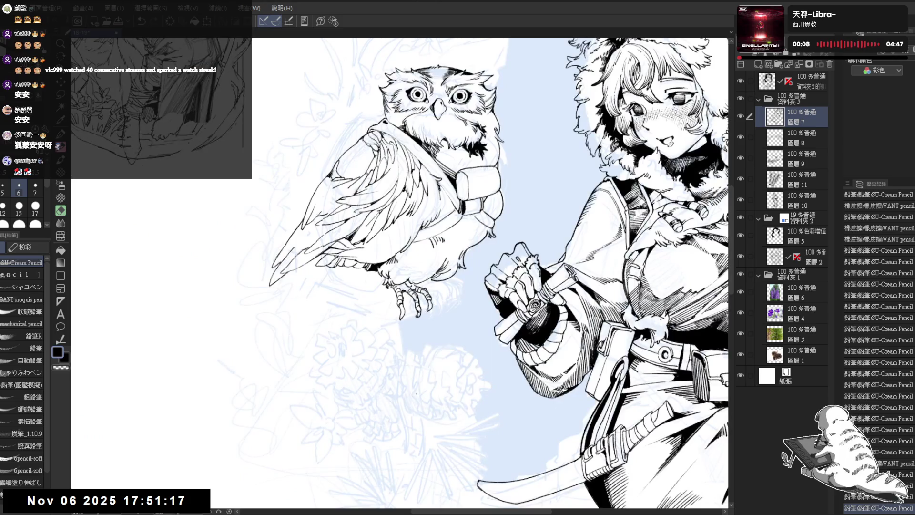
scroll(416, 393, "down", 2)
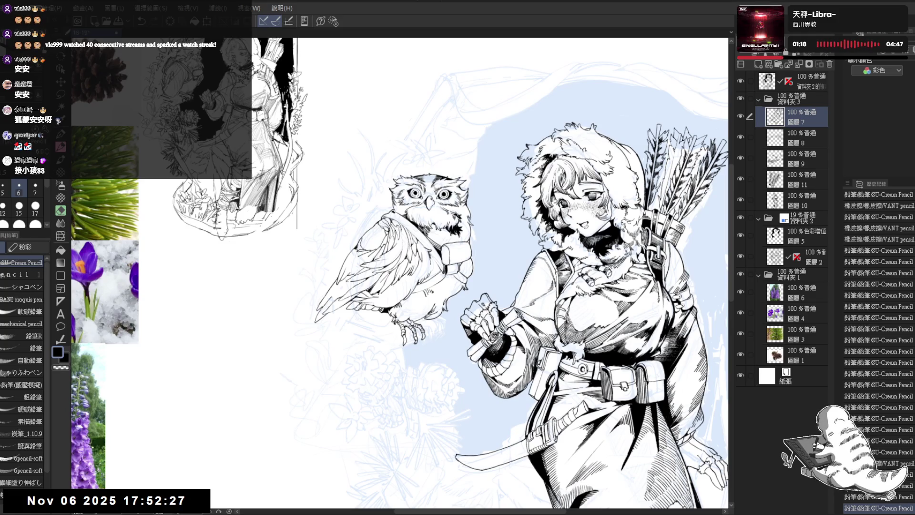
- Erase stray lines at the owl's talons and a small patch by its feet, then zoom out
scroll(428, 219, "up", 2)
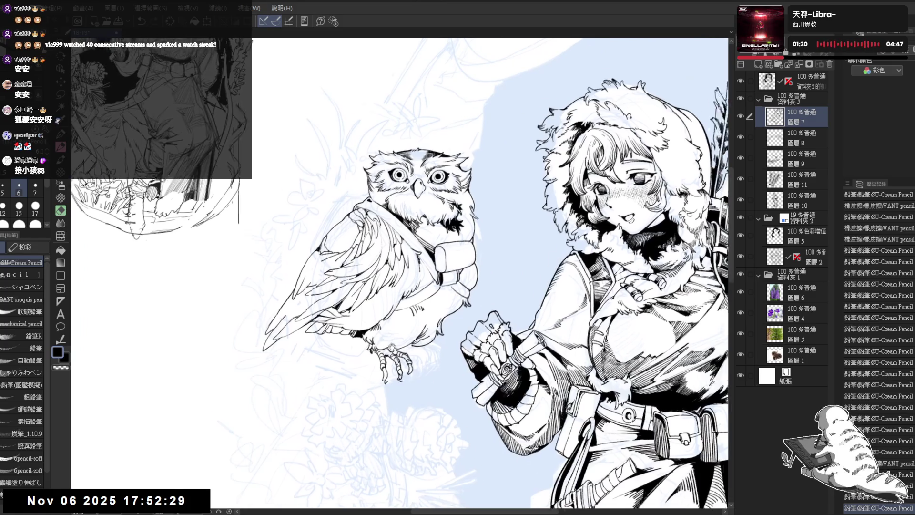
left_click_drag(429, 238, 406, 215)
key("e")
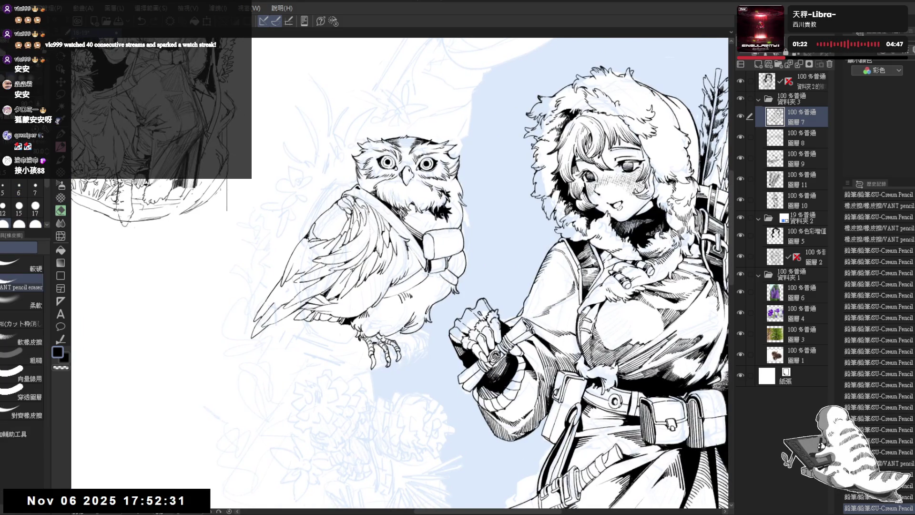
left_click_drag(371, 339, 406, 341)
key("p")
key("e")
key("p")
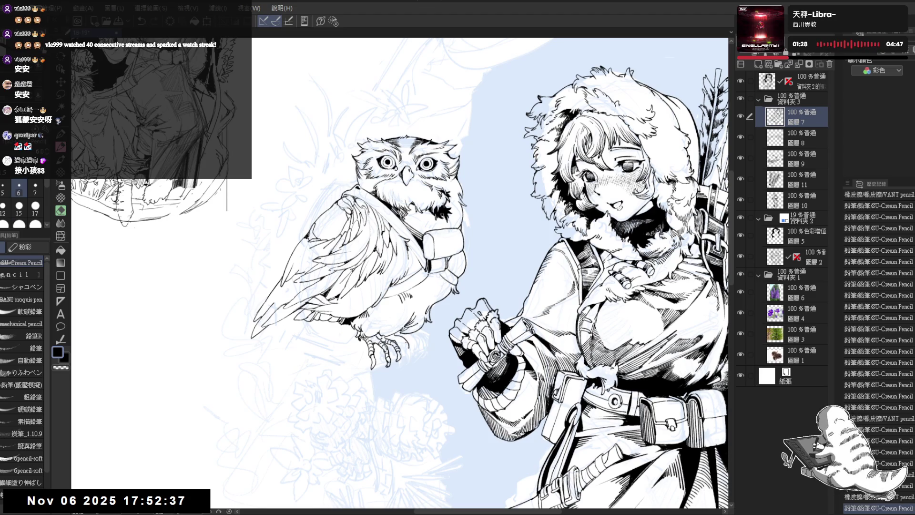
key("ctrl+z")
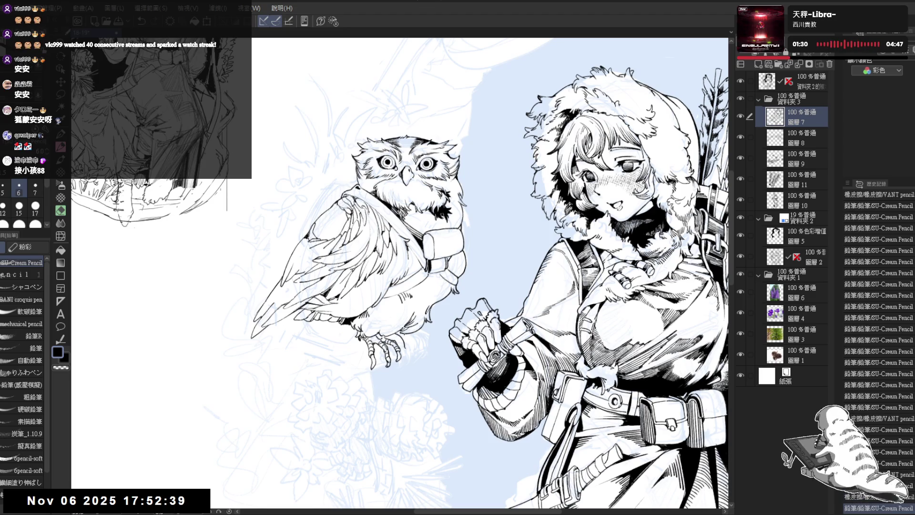
key("ctrl+y")
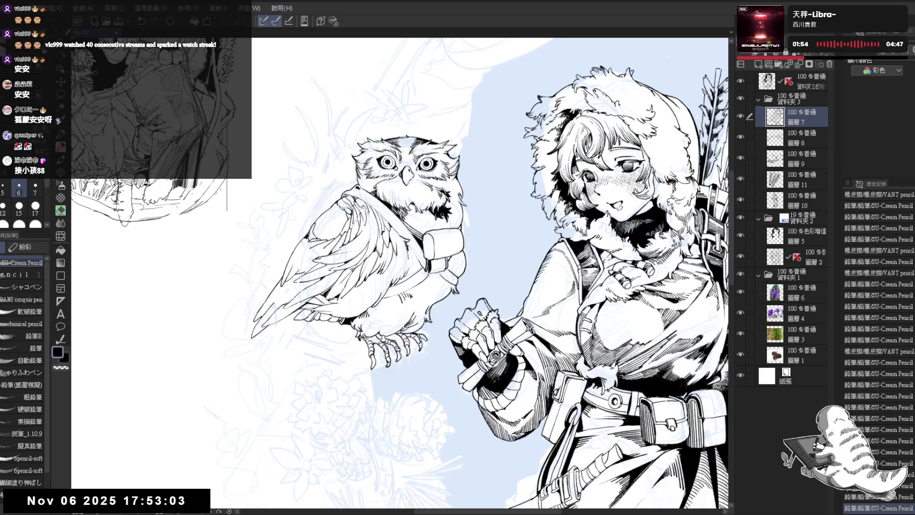
key("ctrl+z")
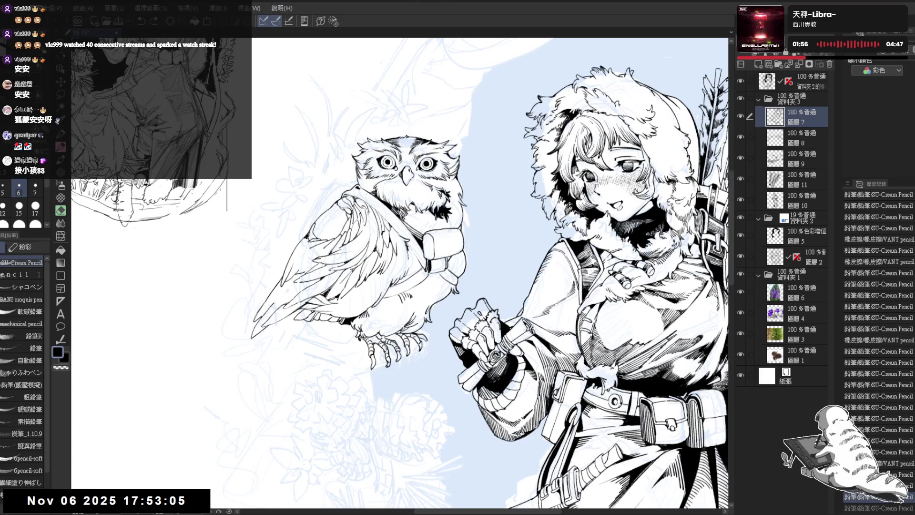
left_click_drag(422, 344, 430, 347)
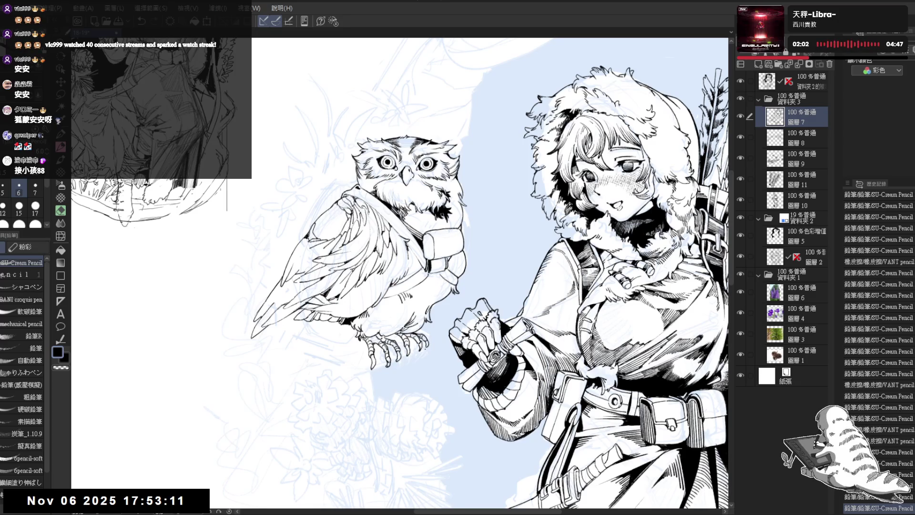
key("ctrl+minus")
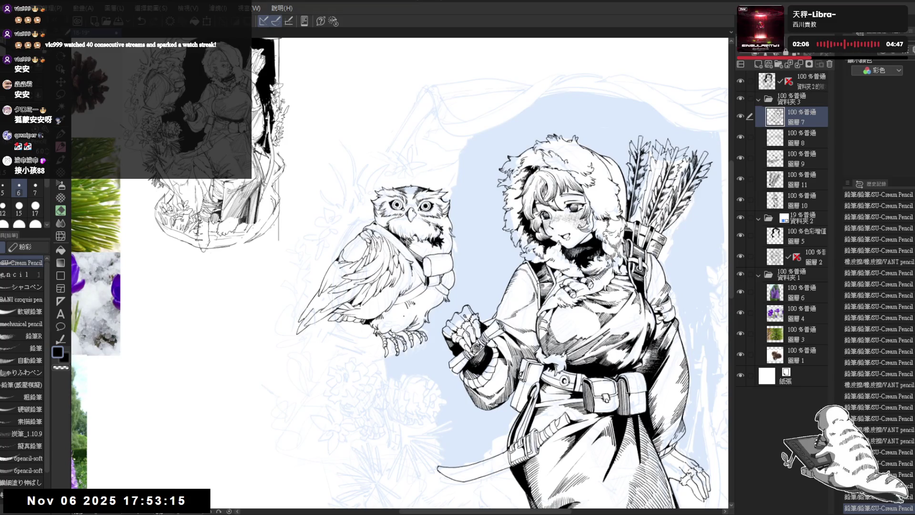
- Zoom in on the owl and erase stray lines on its belly with the VANT pencil eraser
key("ctrl+plus")
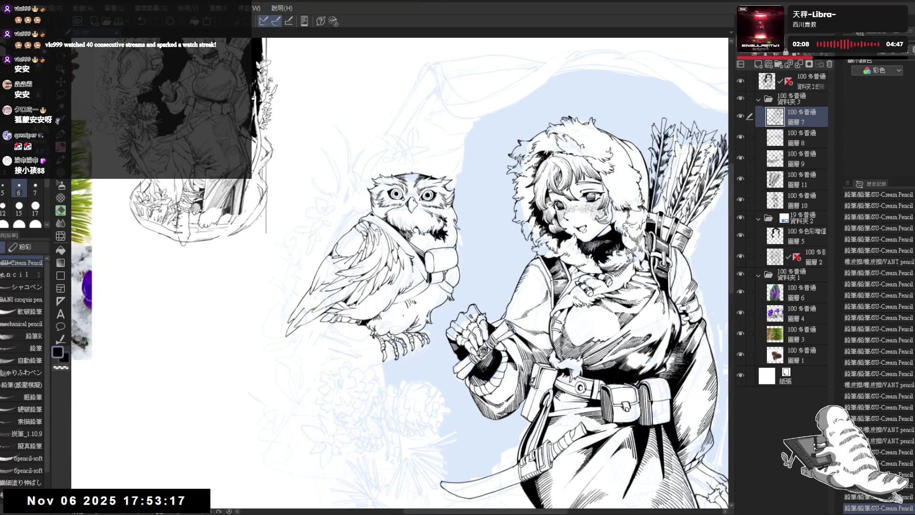
key("ctrl+plus")
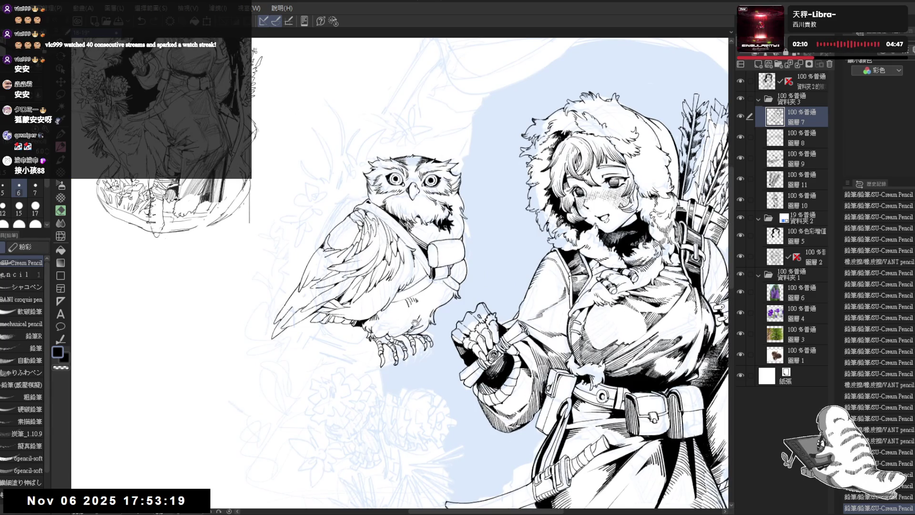
mouse_move(415, 324)
left_mouse_down()
mouse_move(400, 336)
mouse_move(381, 310)
left_mouse_up()
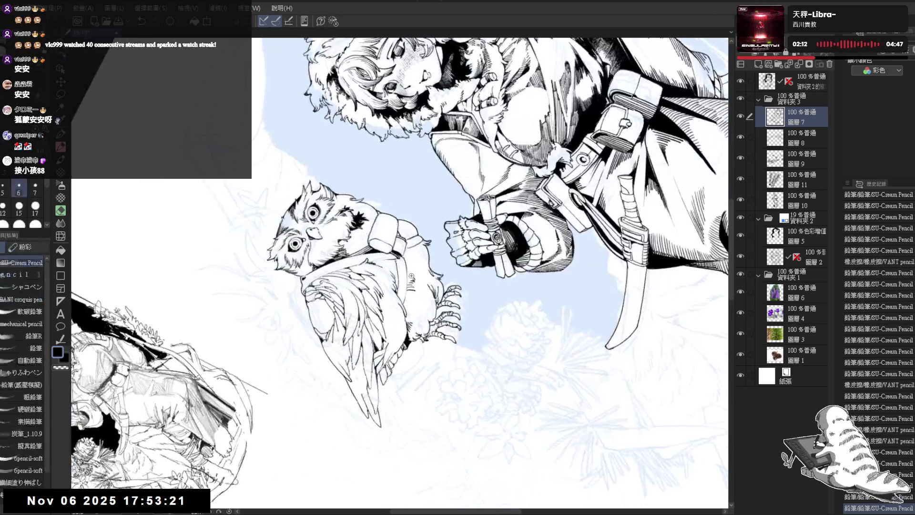
key("ctrl+z")
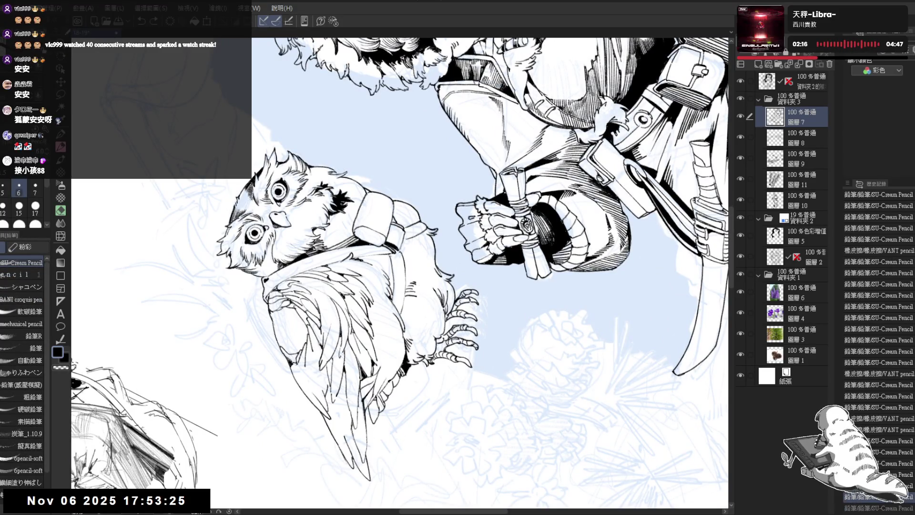
key("ctrl+@")
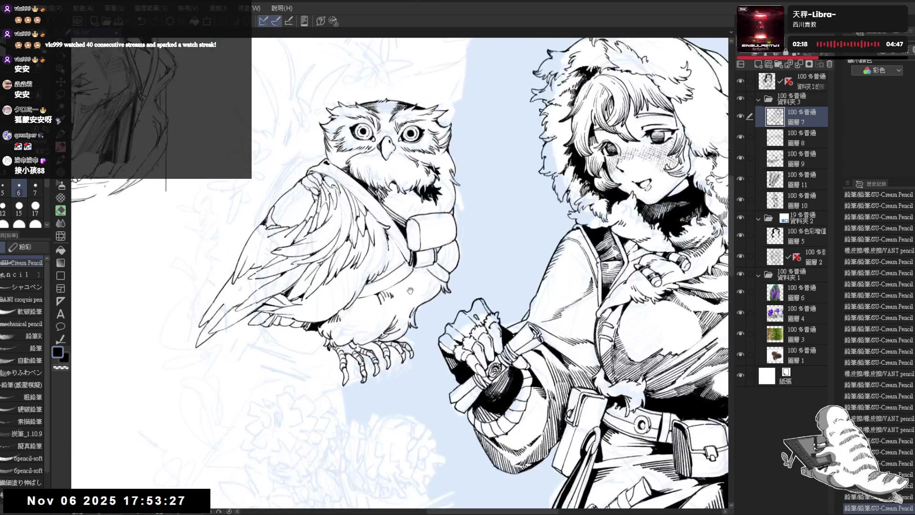
key("e")
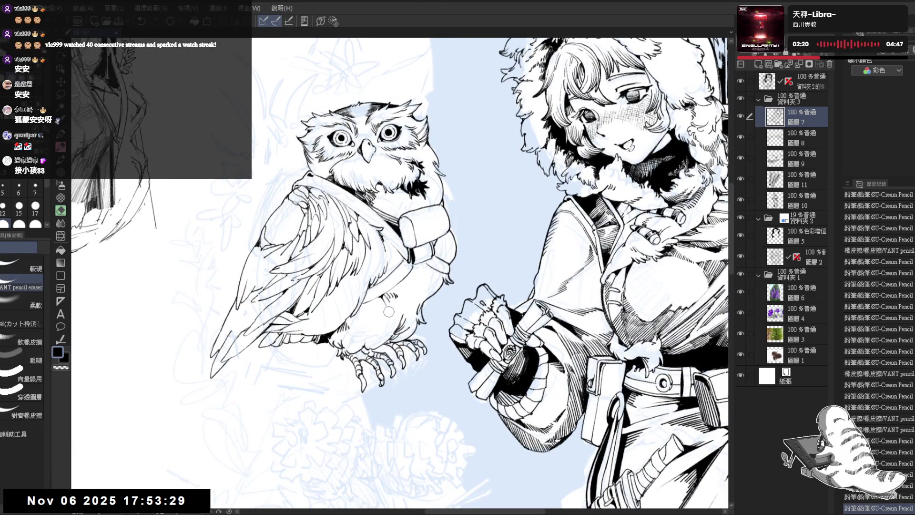
mouse_move(384, 307)
left_mouse_down()
mouse_move(388, 298)
mouse_move(405, 393)
mouse_move(399, 261)
mouse_move(390, 302)
left_mouse_up()
- Switch back to the SU-Cream Pencil and reset the view upright, zoomed out over the owl
key("r")
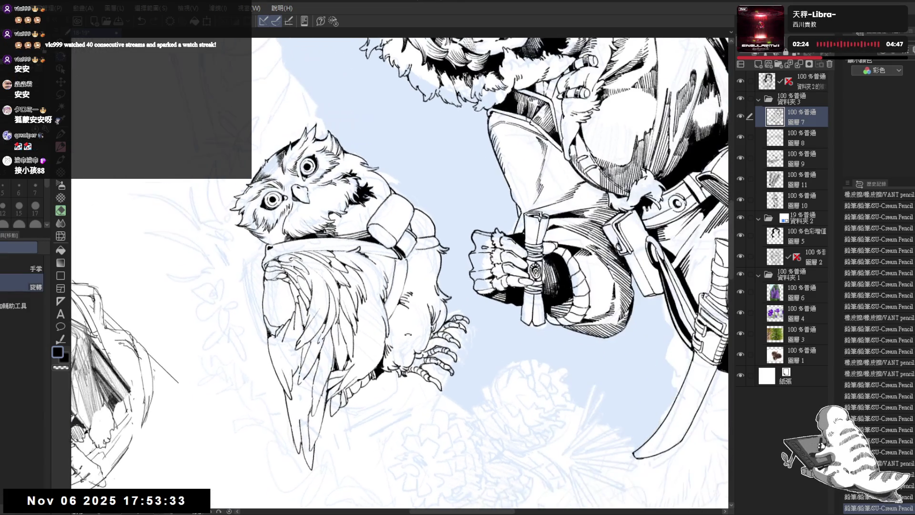
key("e")
key("p")
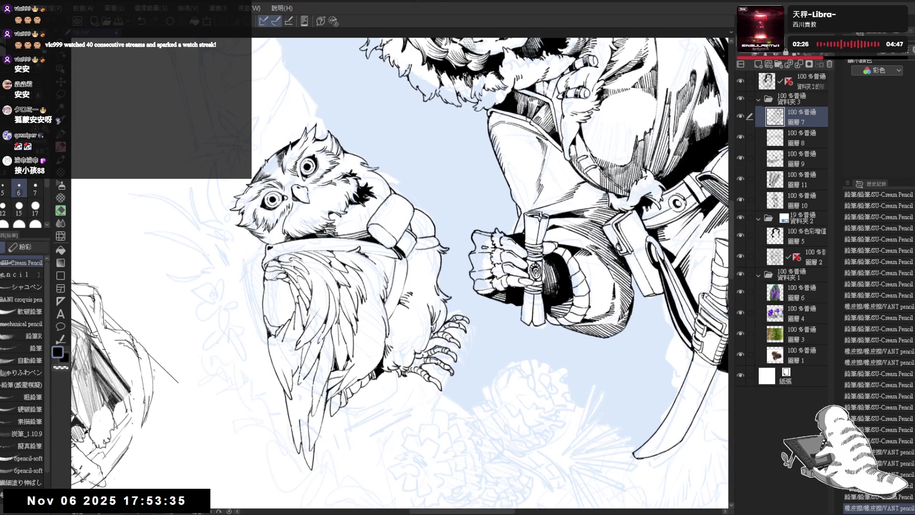
key("ctrl+0")
left_click_drag(441, 260, 409, 260)
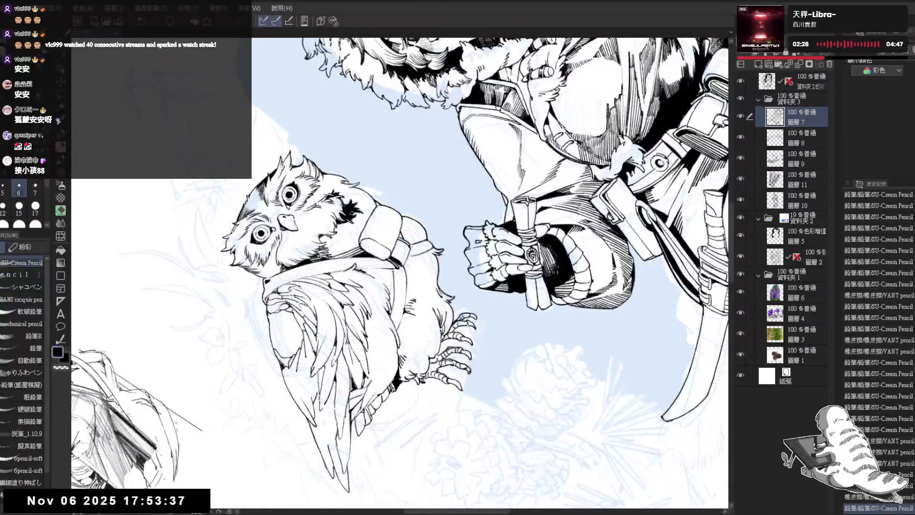
key("ctrl+0")
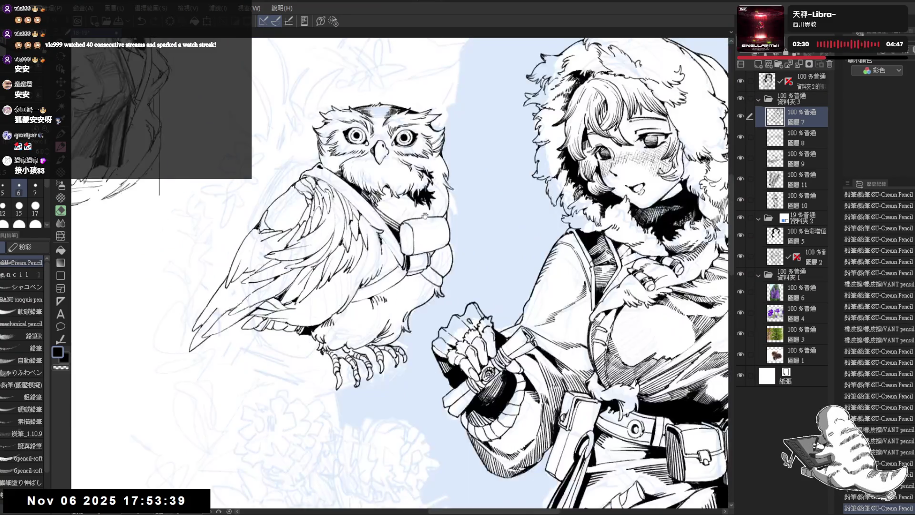
key("ctrl+minus")
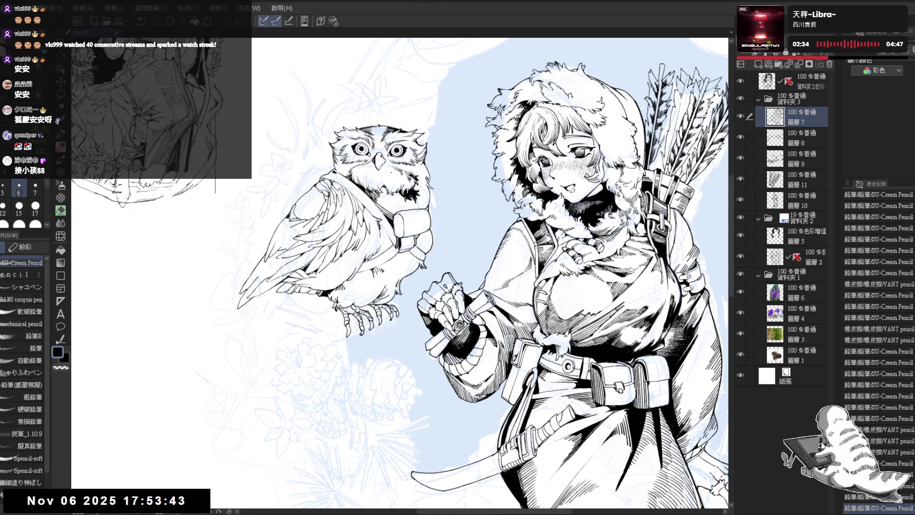
key("ctrl+minus")
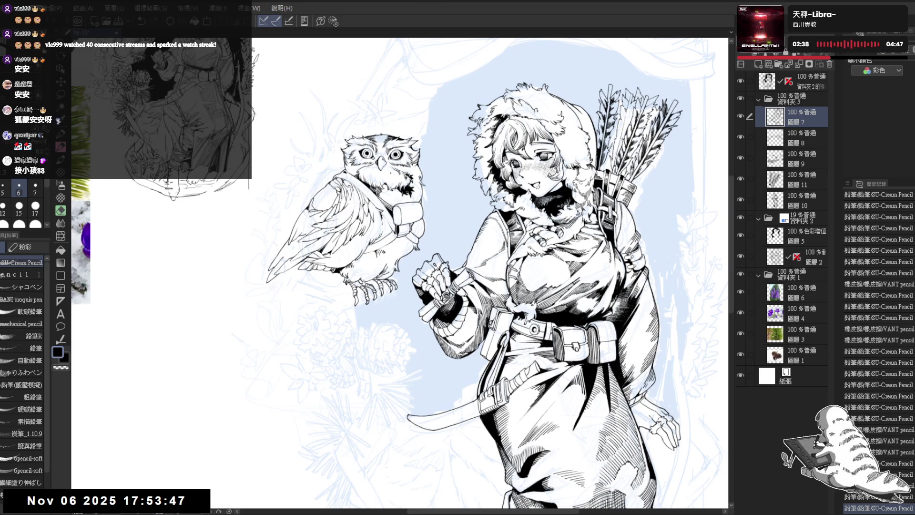
- Add small pencil strokes and a small fill on the owl's chest, undoing failed attempts
scroll(398, 171, "up", 2)
scroll(397, 171, "up", 1)
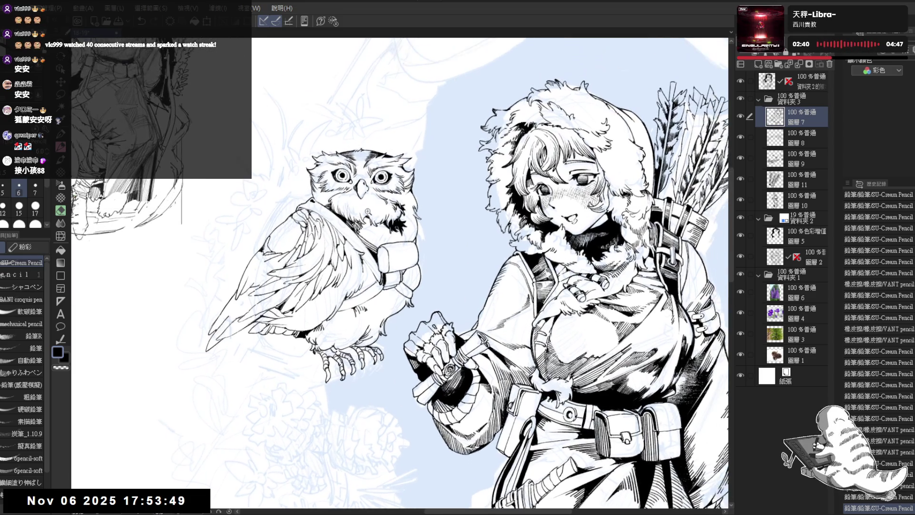
scroll(397, 171, "up", 1)
scroll(398, 171, "up", 1)
key("ctrl+z")
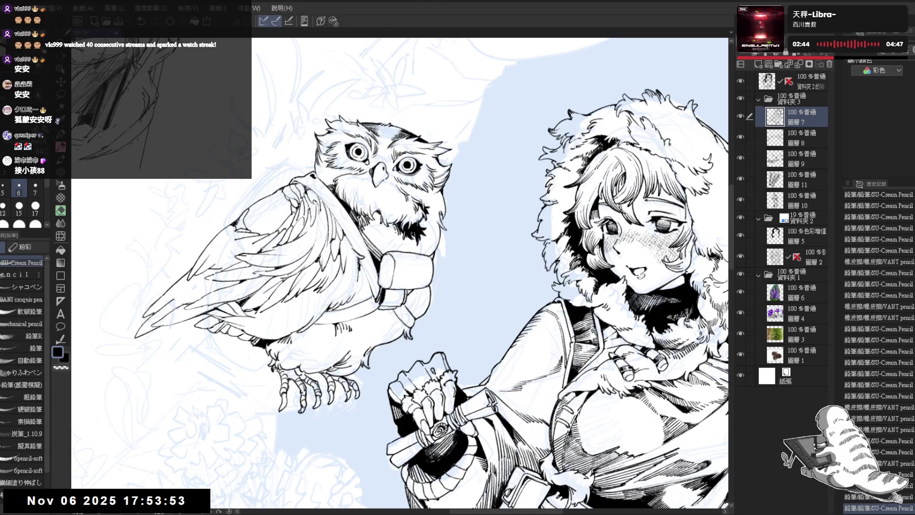
left_click_drag(391, 227, 367, 267)
key("ctrl+z")
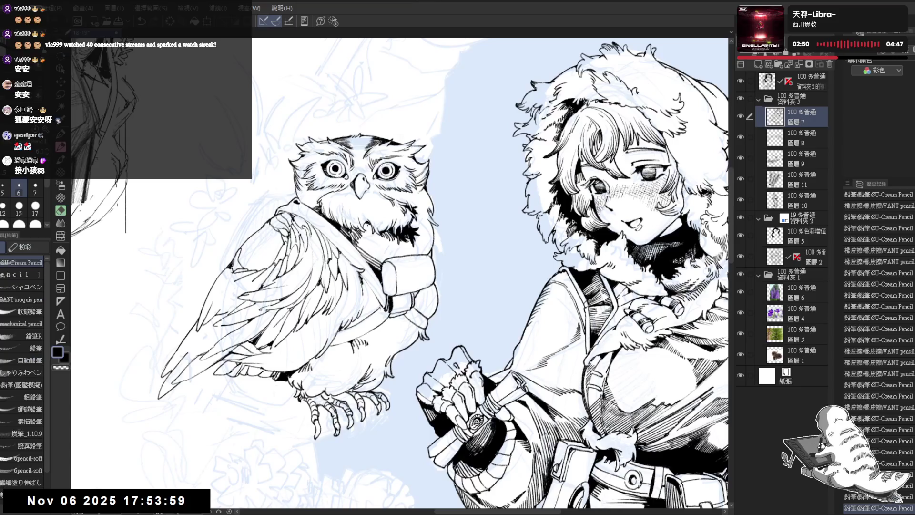
left_click_drag(365, 229, 371, 241)
left_click(369, 236)
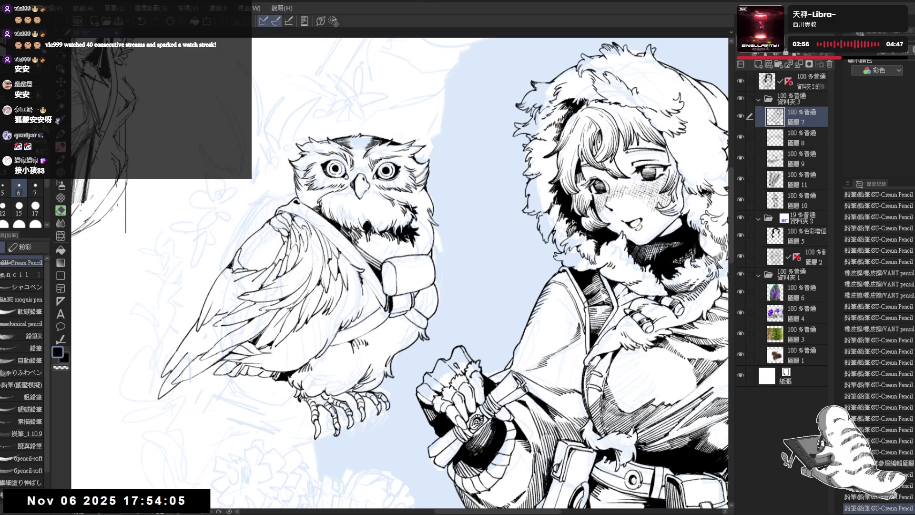
left_click_drag(368, 231, 370, 239)
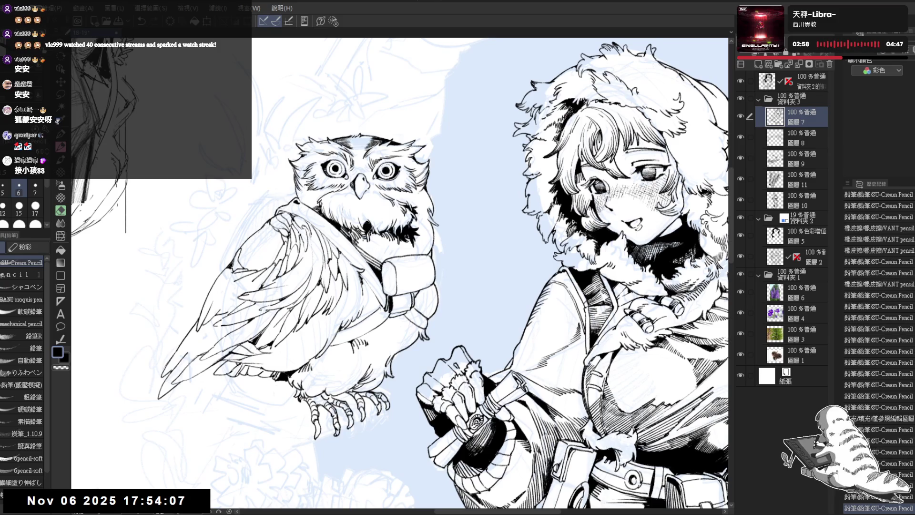
- Add a dark mark on the owl's chest and shrink the brush size to 5
key("ctrl+minus")
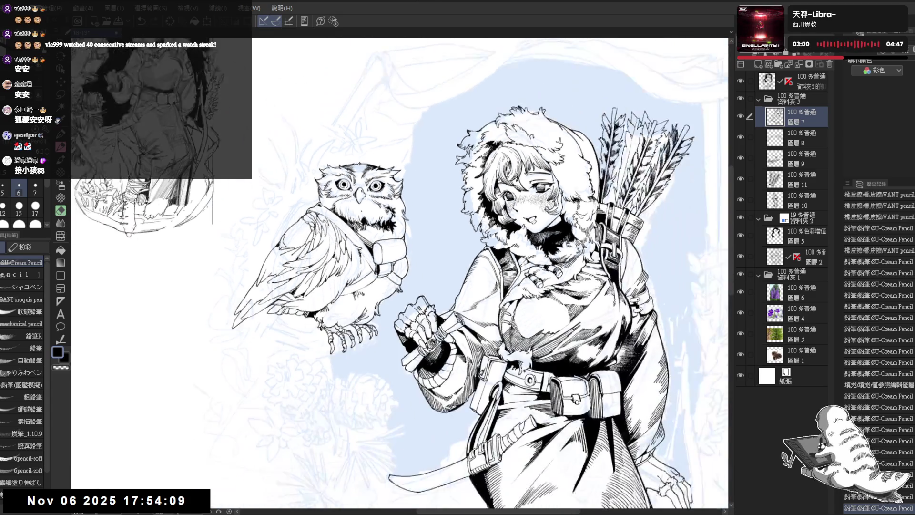
key("ctrl+plus")
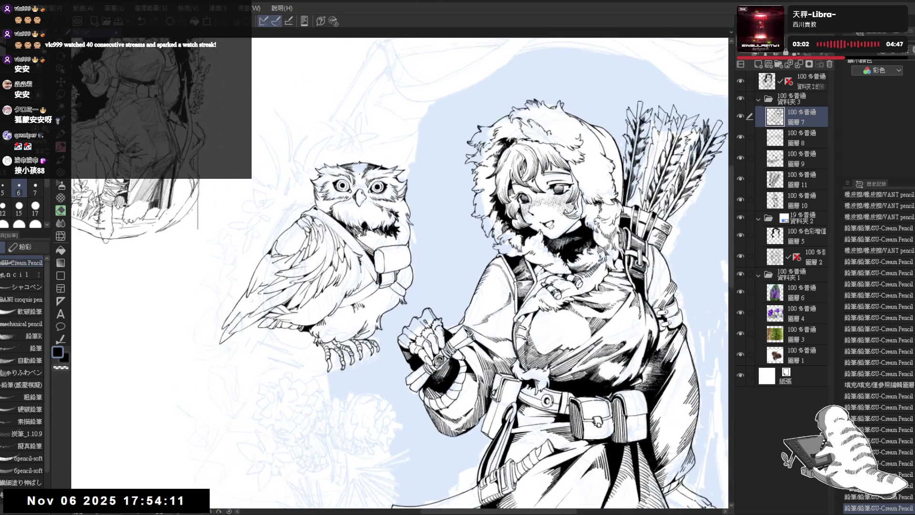
key("asciicircum")
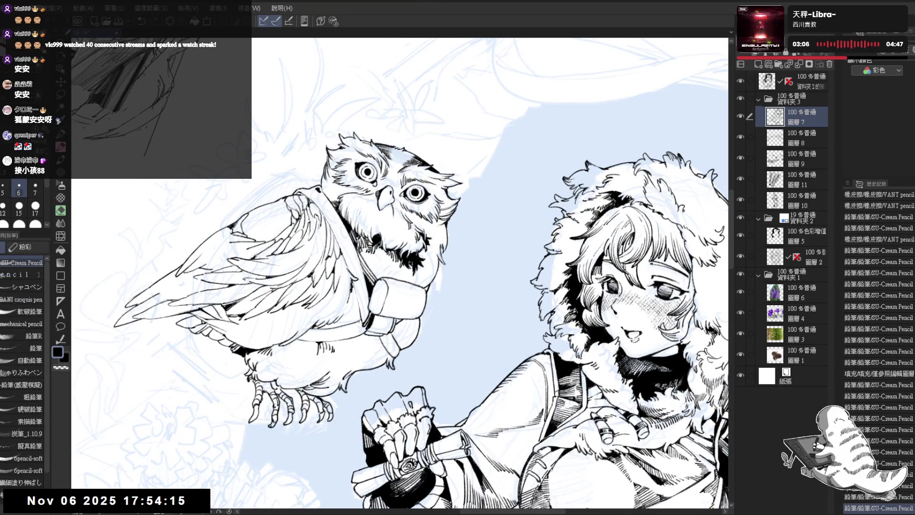
left_click_drag(393, 205, 395, 217)
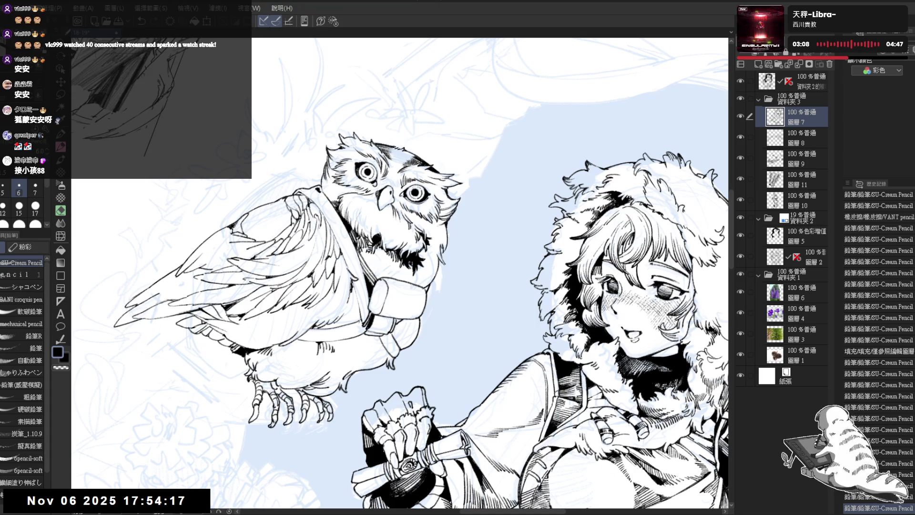
key("bracketleft")
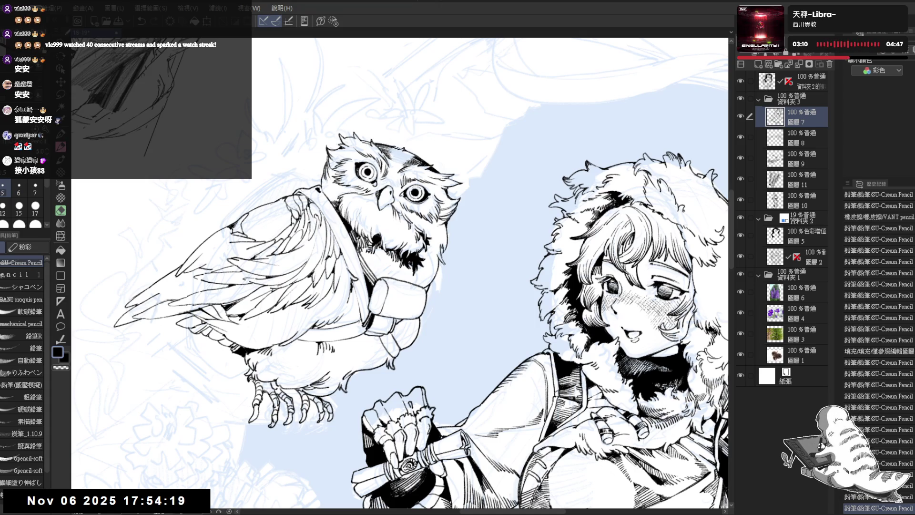
key("minus")
key("minus")
key("minus")
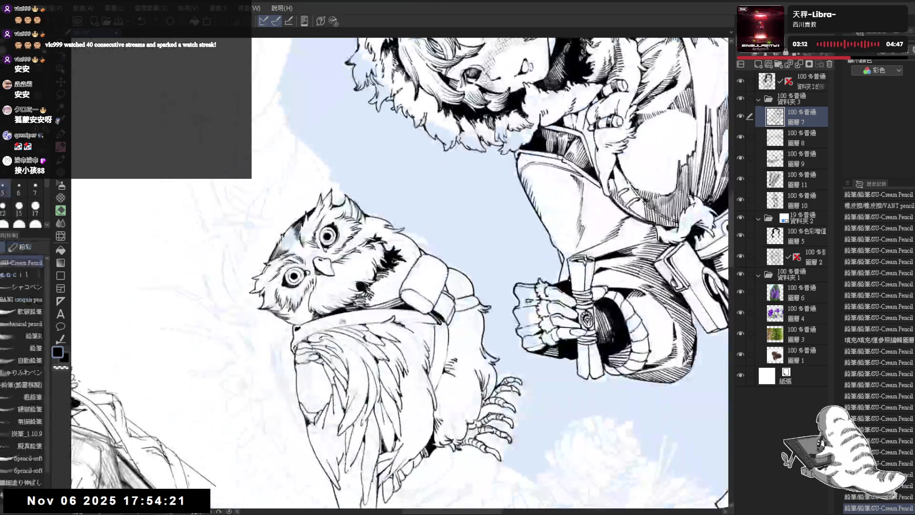
- Rotate the view back upright and zoom out around the owl and girl
key("minus")
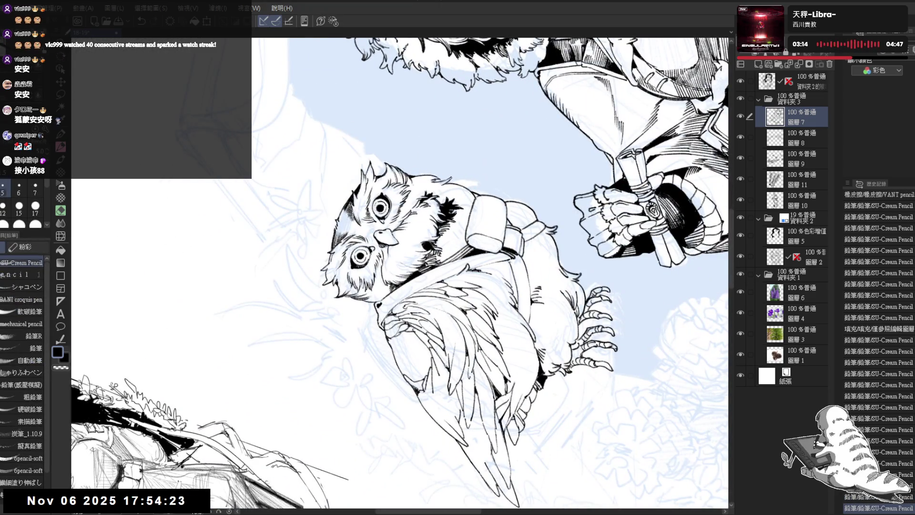
key("at")
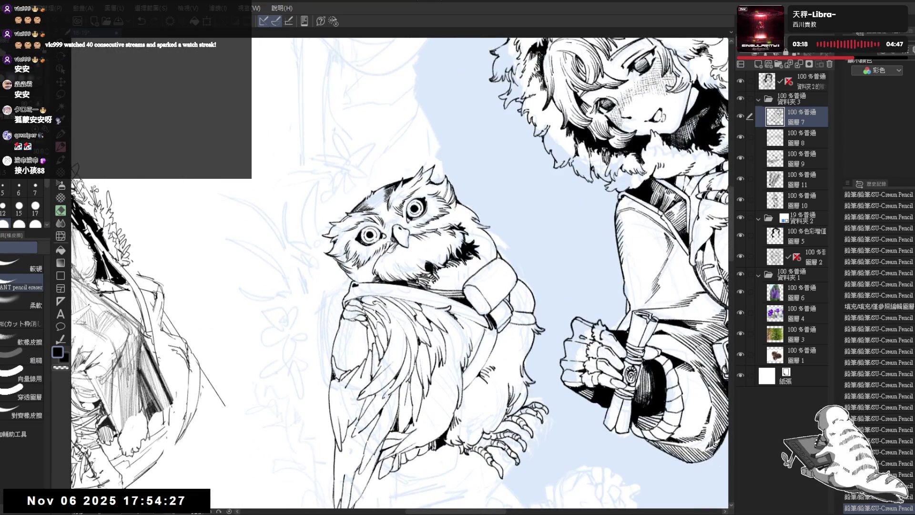
key("p")
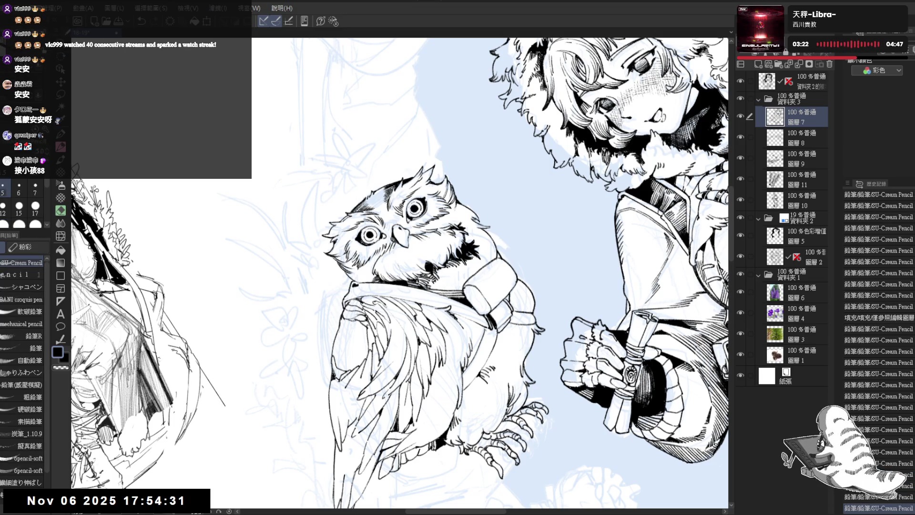
key("^")
key("ctrl+minus")
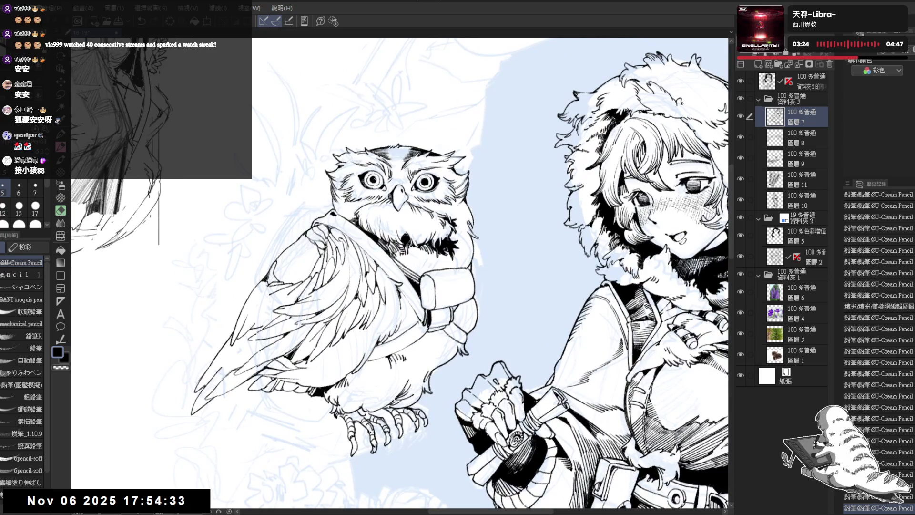
key("ctrl+minus")
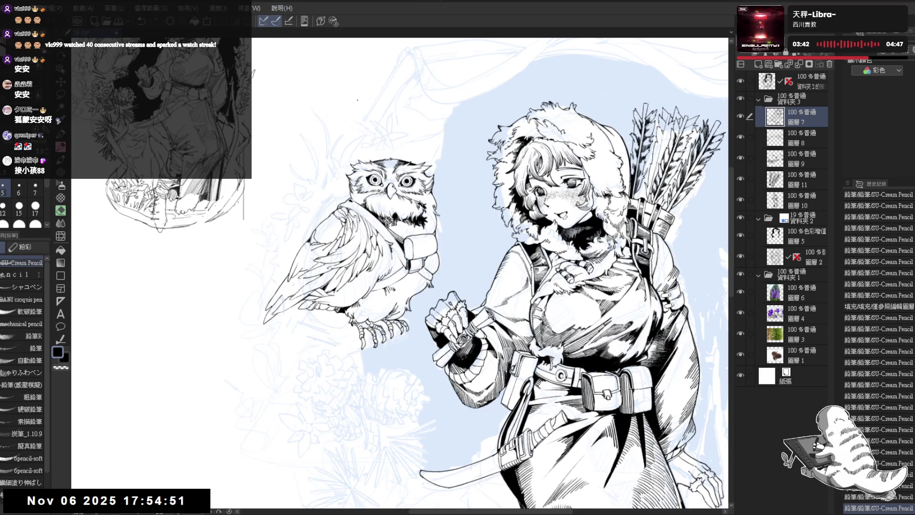
scroll(291, 160, "up", 1)
- Touch up the owl's cheek with small pencil strokes, erasing and undoing the stray marks
key("e")
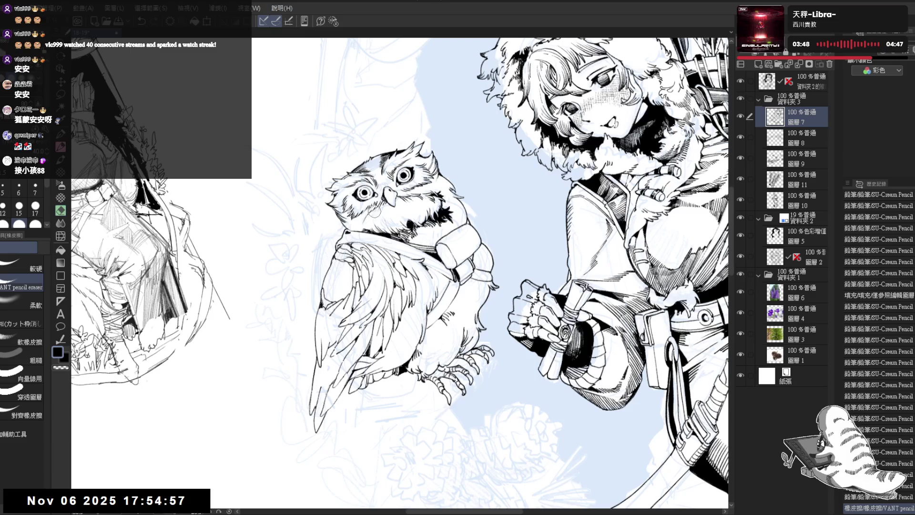
key("p")
left_click_drag(363, 217, 368, 224)
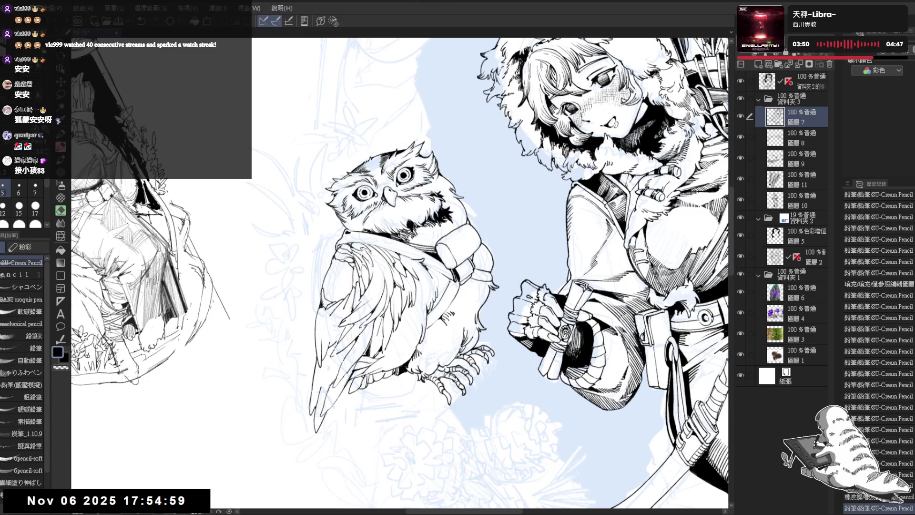
key("bracketright")
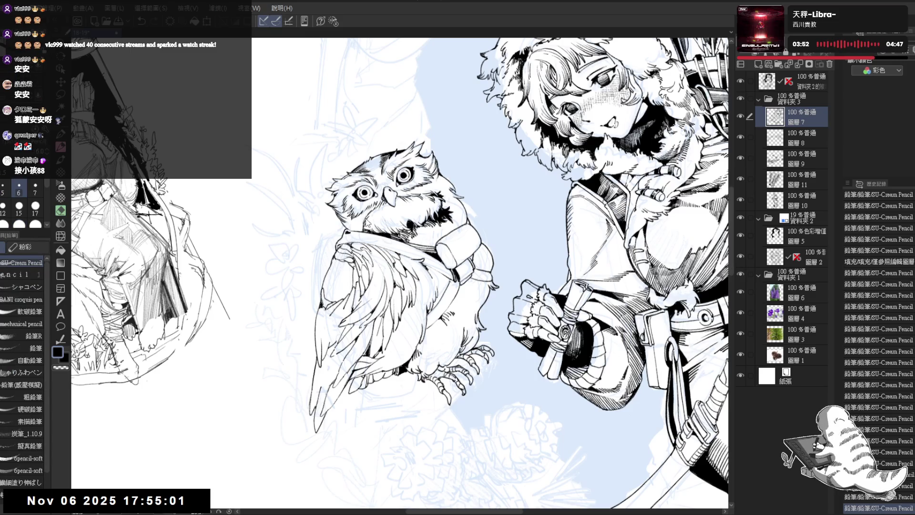
key("ctrl+z")
key("e")
left_click_drag(368, 217, 365, 224)
key("p")
key("ctrl+z")
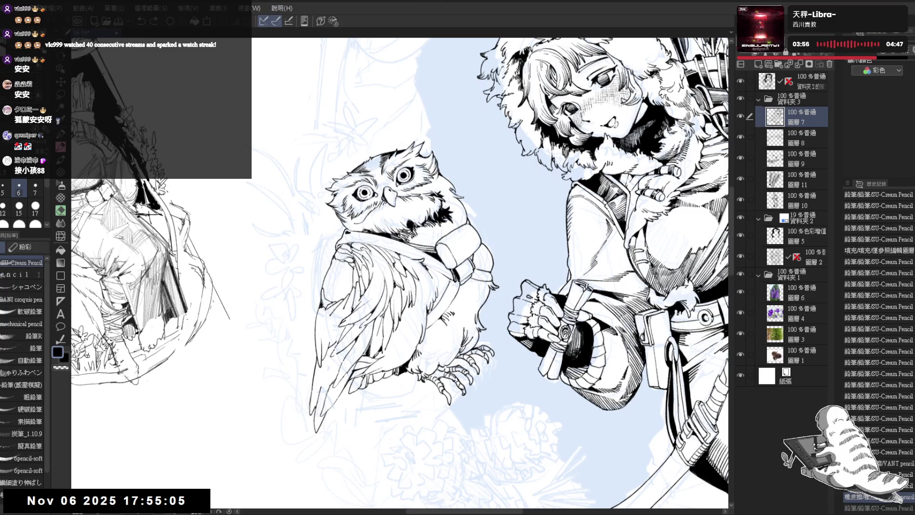
left_click_drag(361, 224, 365, 231)
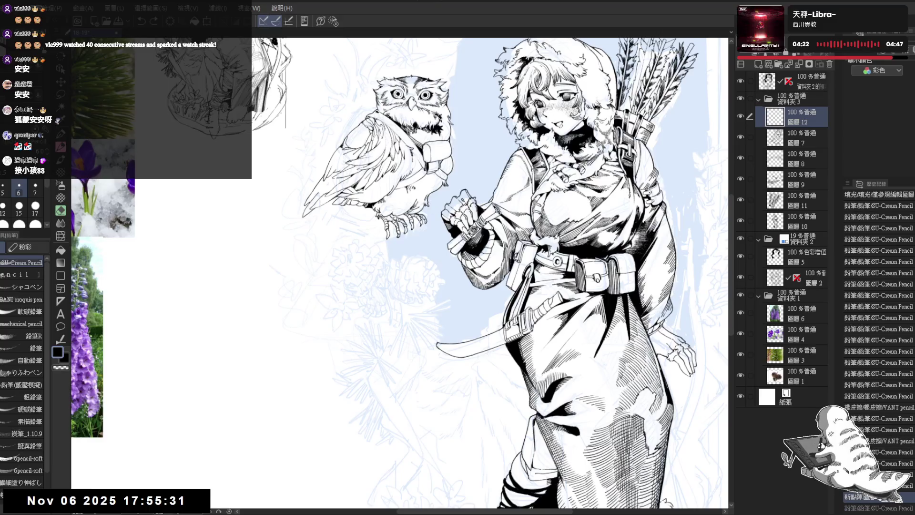
- Ink the branch line running down beneath the owl's claws, redrawing it once
scroll(434, 203, "up", 1)
scroll(434, 203, "up", 1)
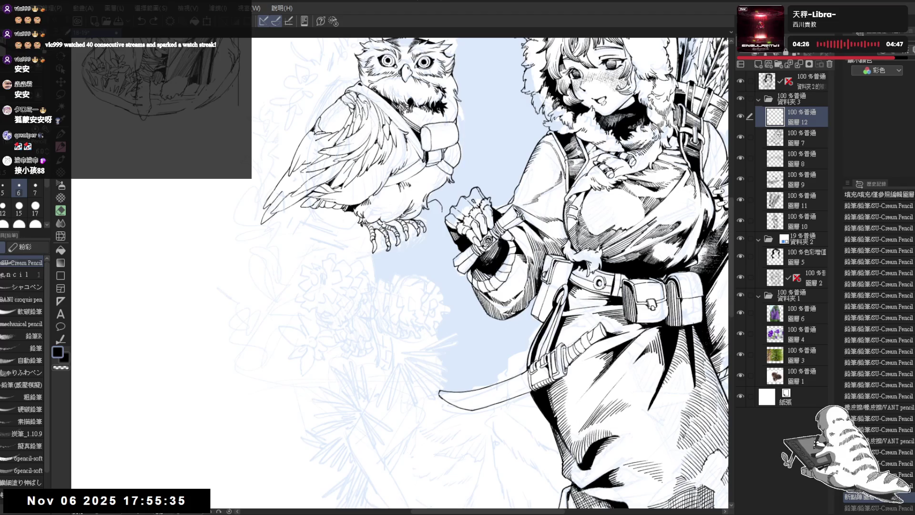
left_click_drag(467, 229, 482, 238)
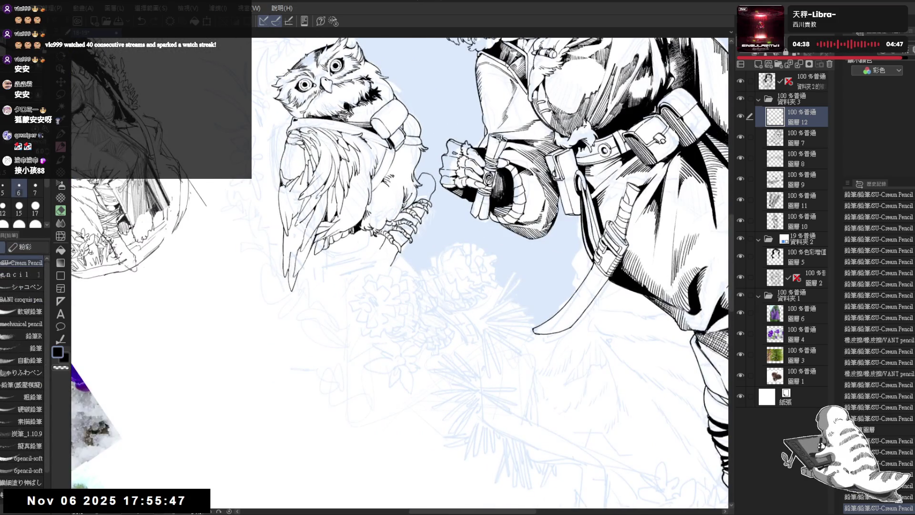
left_click_drag(381, 248, 364, 268)
key("ctrl+z")
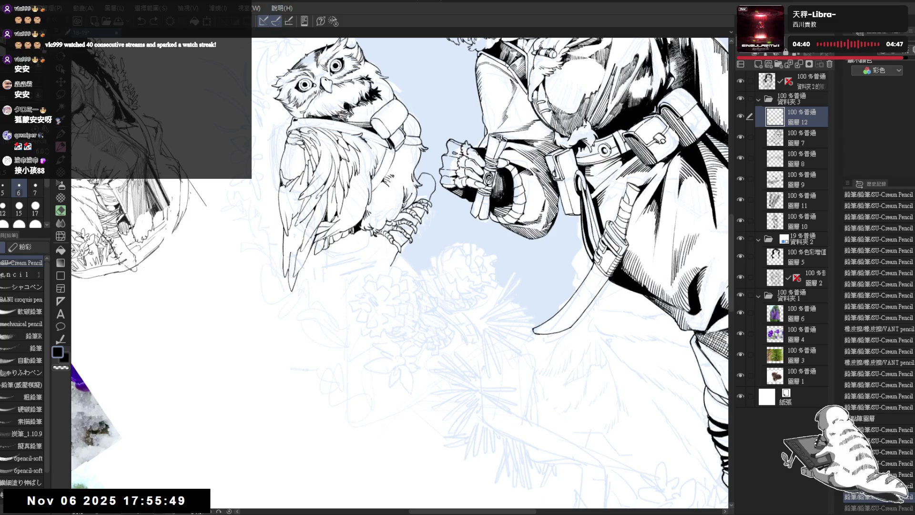
left_click_drag(384, 235, 365, 265)
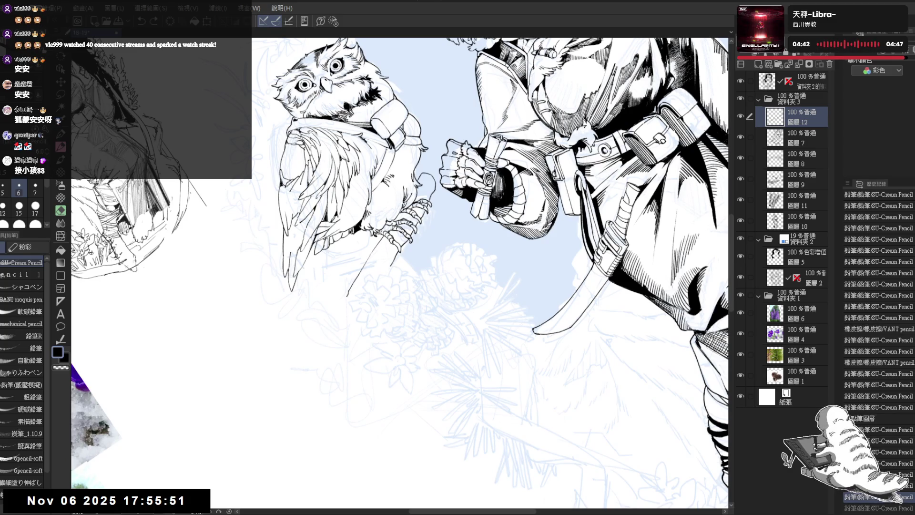
scroll(491, 272, "up", 2)
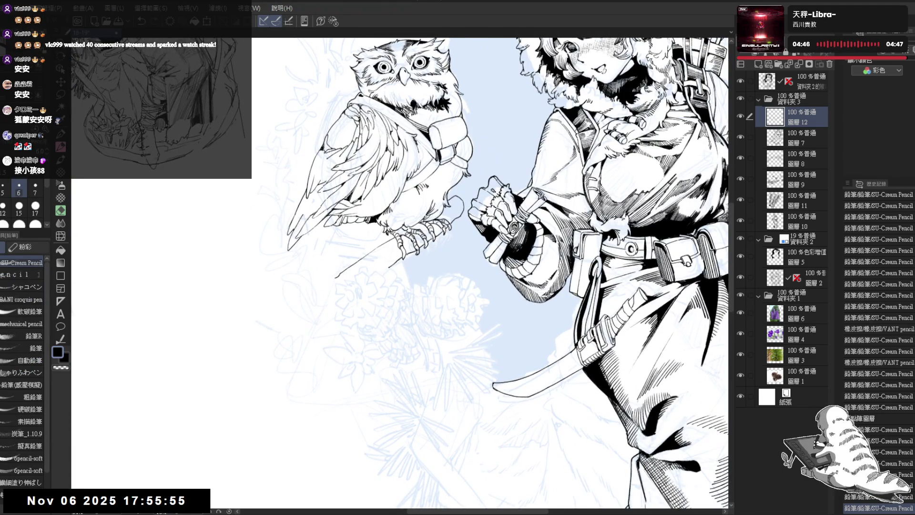
- Try extending the branch further down, undo it, and erase a small bit of linework
key("asciicircum")
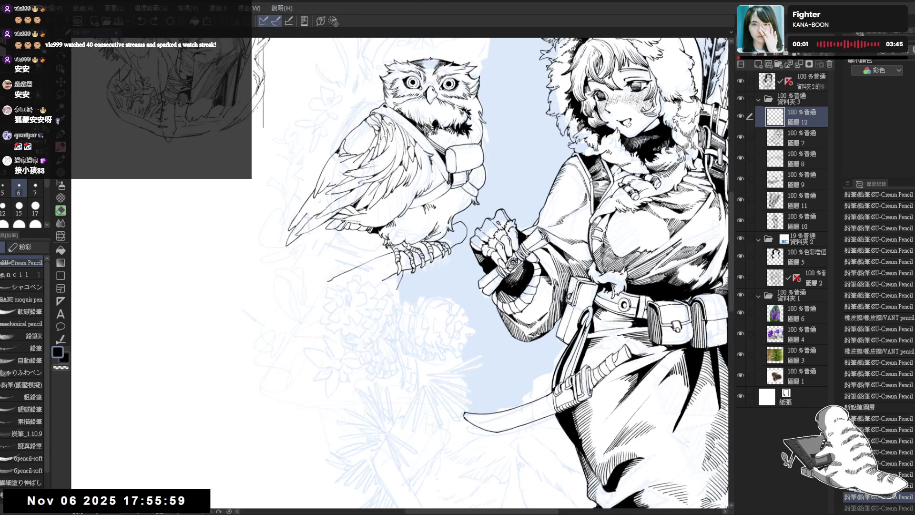
left_click_drag(397, 292, 402, 300)
key("ctrl+z")
scroll(401, 277, "down", 1)
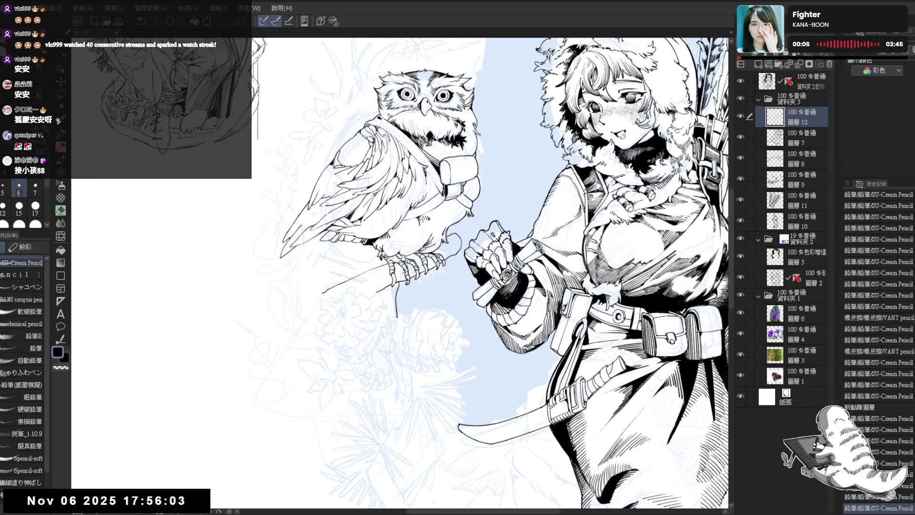
scroll(389, 250, "down", 3)
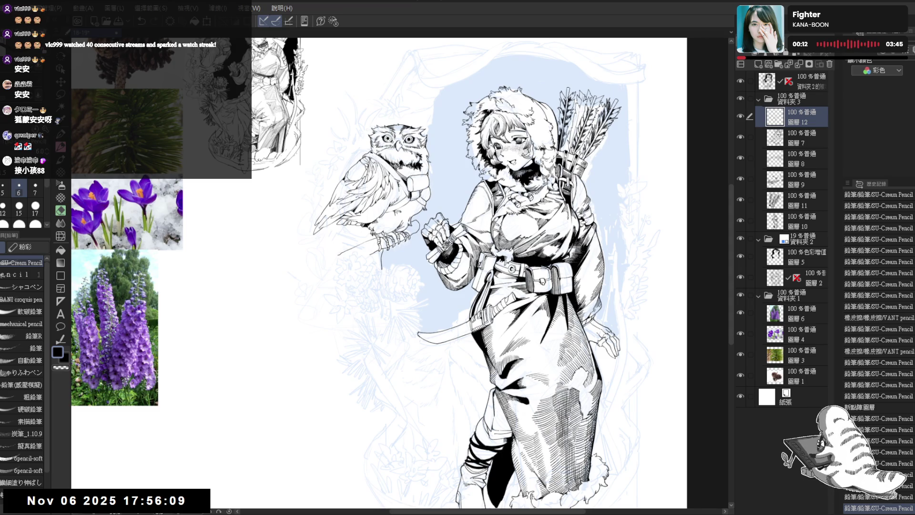
scroll(400, 265, "up", 1)
key("e")
left_click_drag(374, 277, 371, 268)
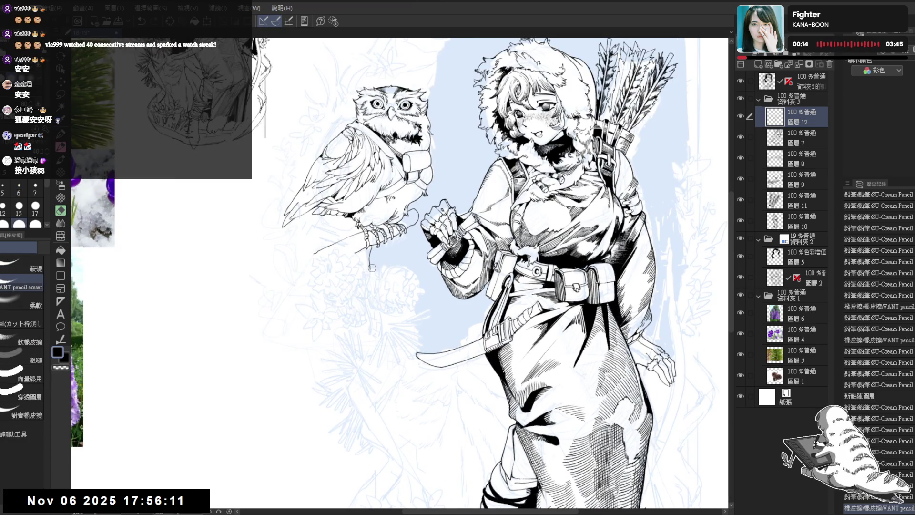
key("p")
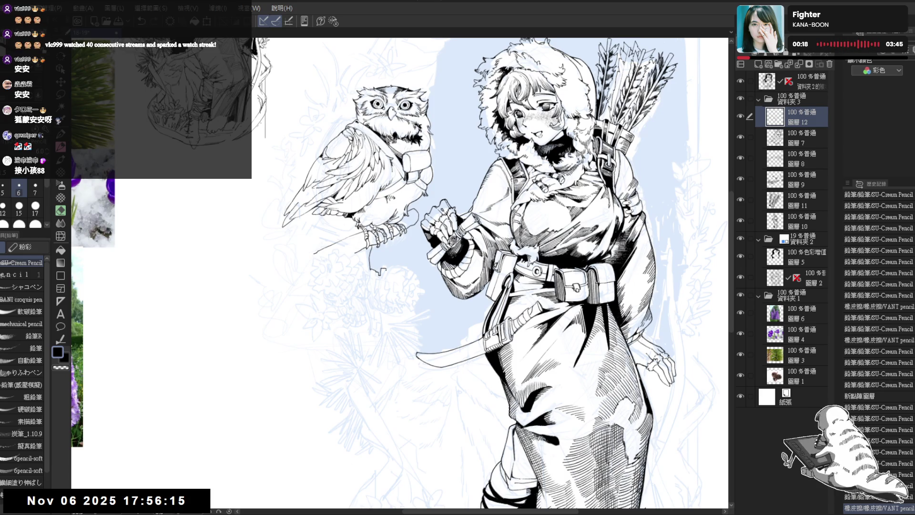
key("minus")
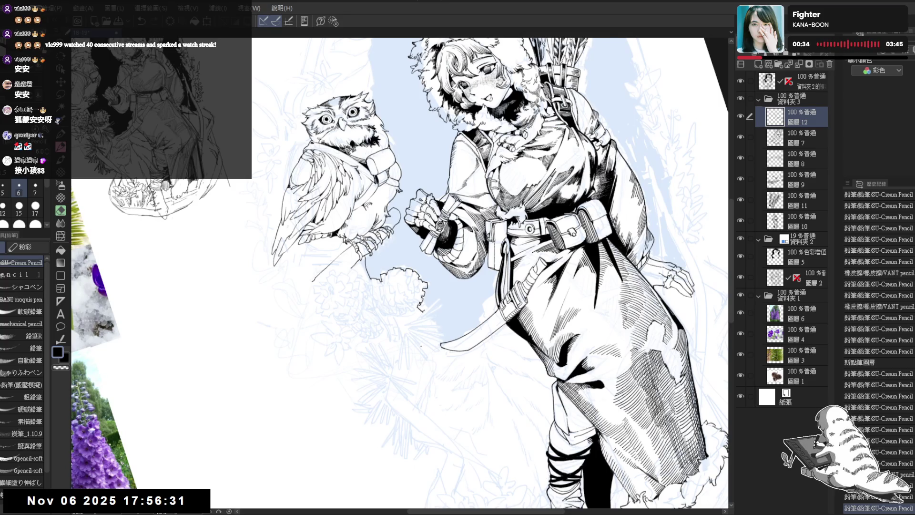
left_click_drag(409, 343, 443, 328)
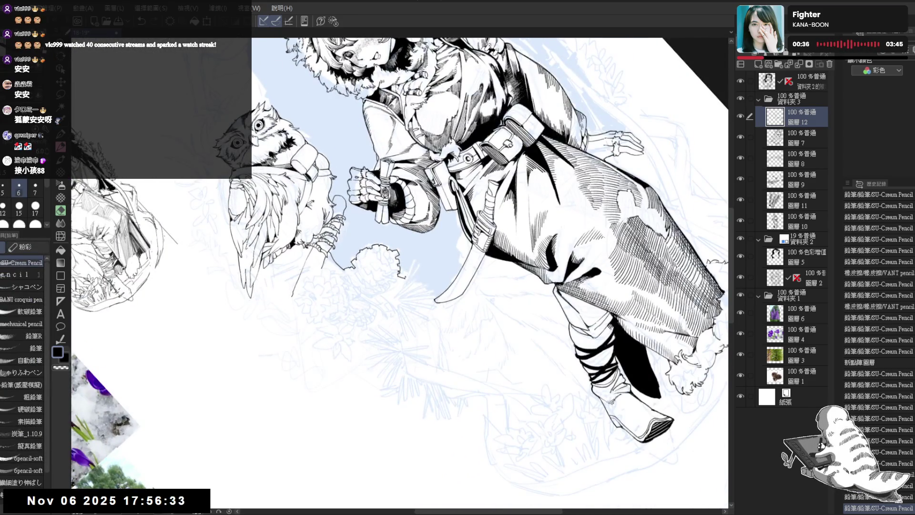
left_click_drag(417, 257, 412, 280)
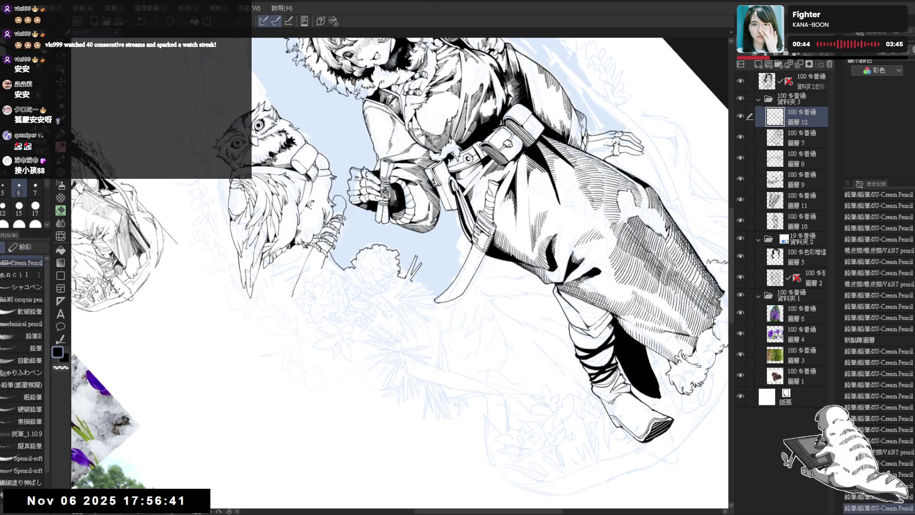
left_click_drag(425, 270, 419, 281)
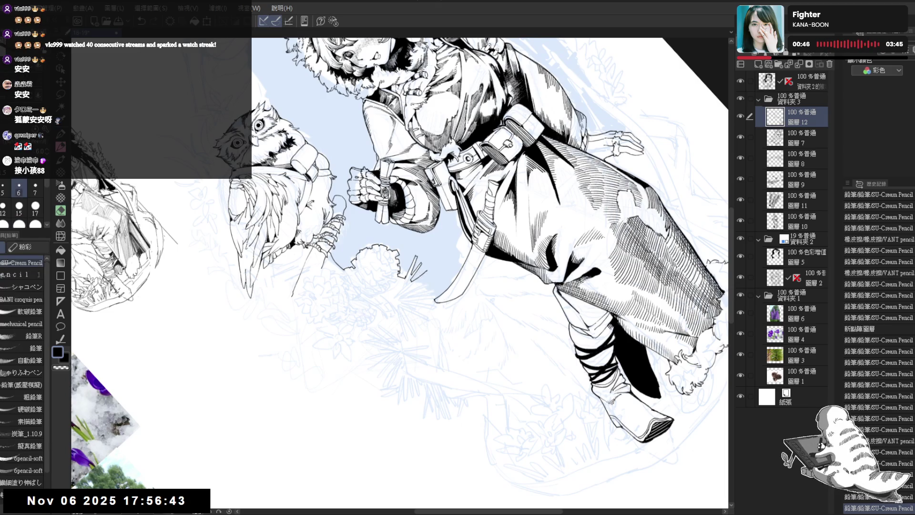
key("e")
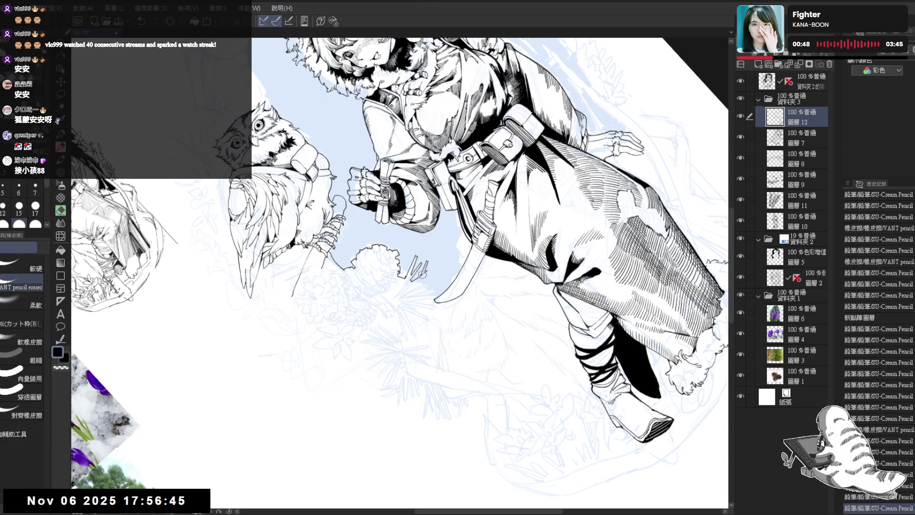
key("p")
left_click_drag(423, 272, 423, 267)
key("minus")
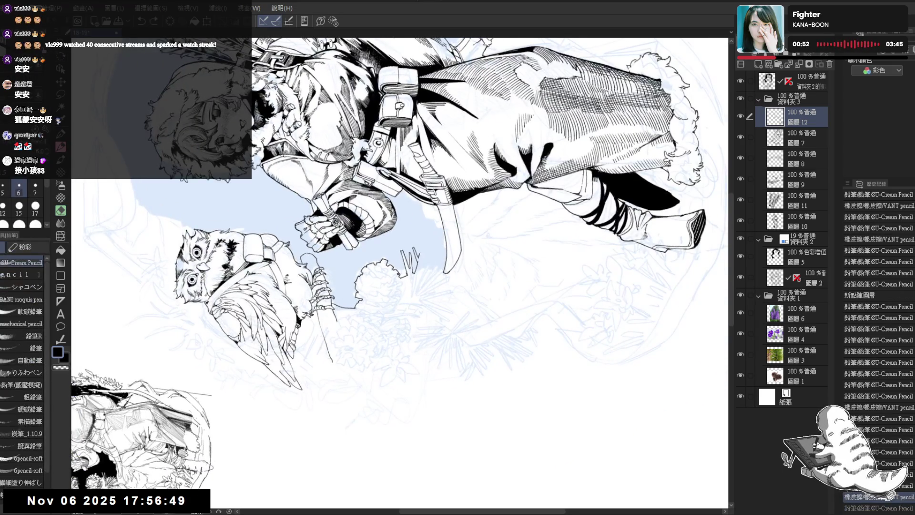
key("e")
mouse_move(411, 259)
left_mouse_down()
mouse_move(424, 281)
mouse_move(420, 274)
left_mouse_up()
key("p")
key("e")
key("p")
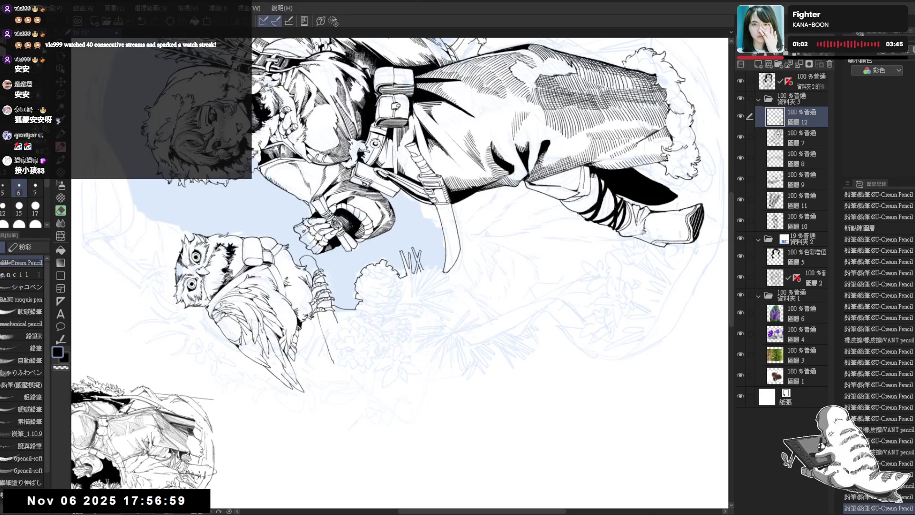
left_click_drag(425, 257, 434, 265)
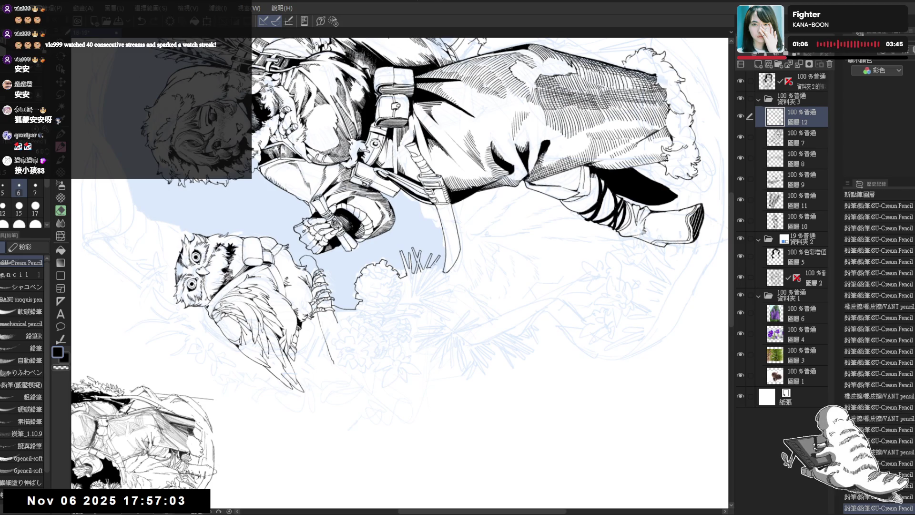
key("ctrl+0")
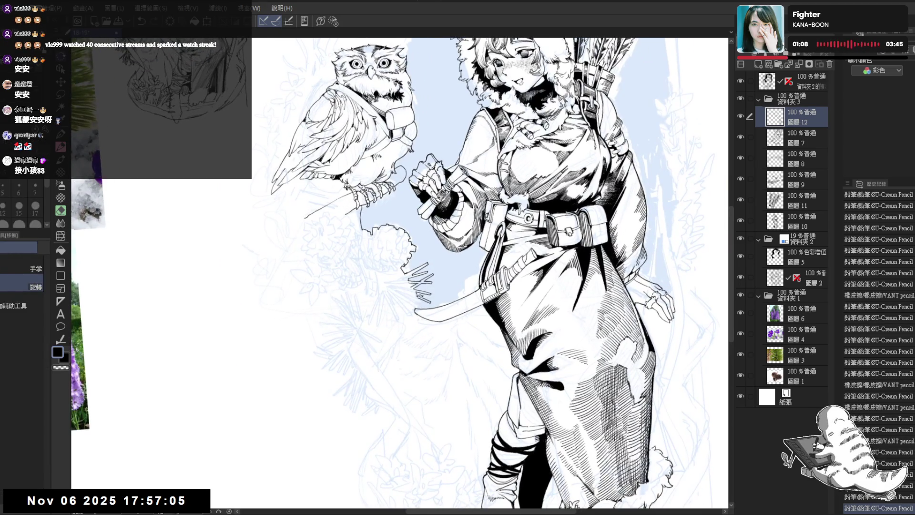
key("p")
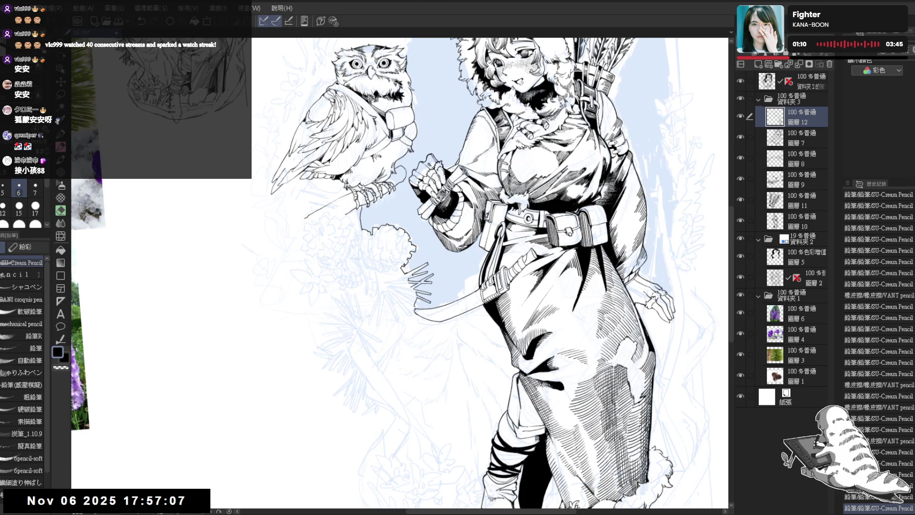
left_click(419, 341)
key("ctrl+z")
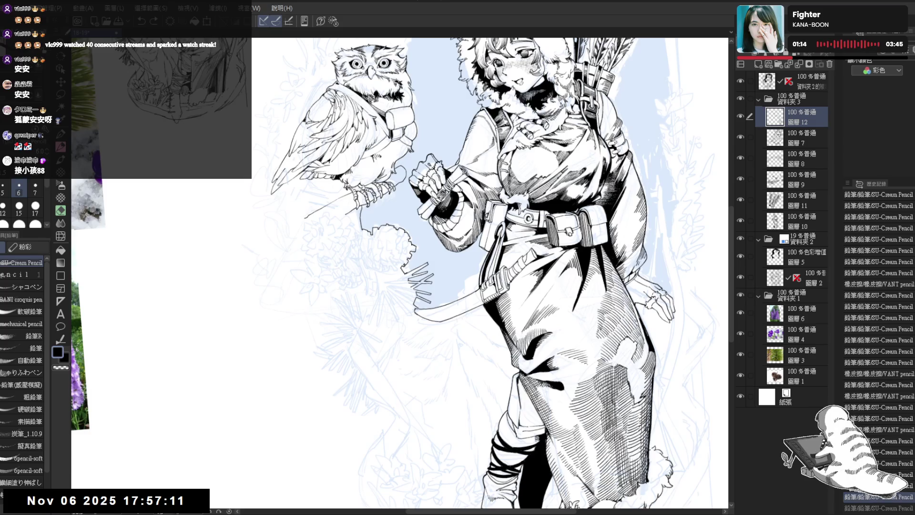
mouse_move(400, 267)
left_mouse_down()
mouse_move(406, 296)
mouse_move(406, 285)
left_mouse_up()
key("e")
key("minus")
key("p")
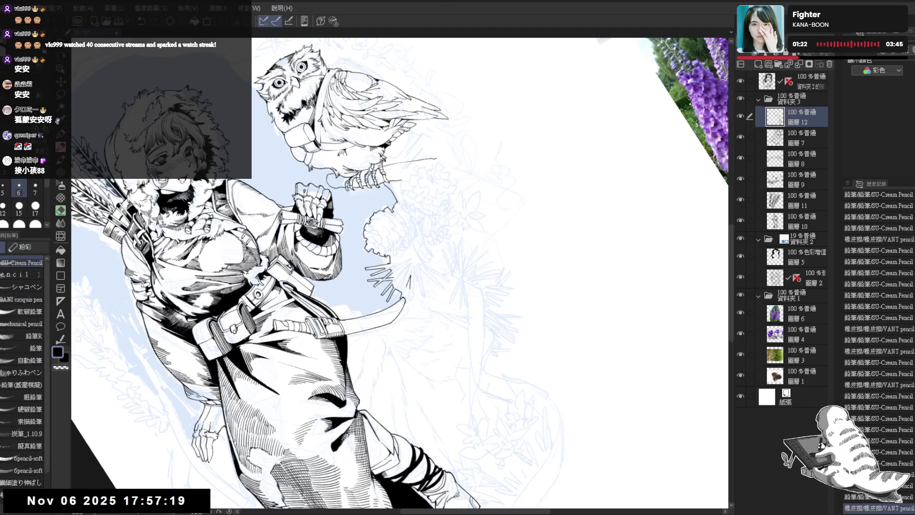
left_click_drag(404, 288, 406, 292)
key("e")
key("p")
key("asciicircum")
key("asciicircum")
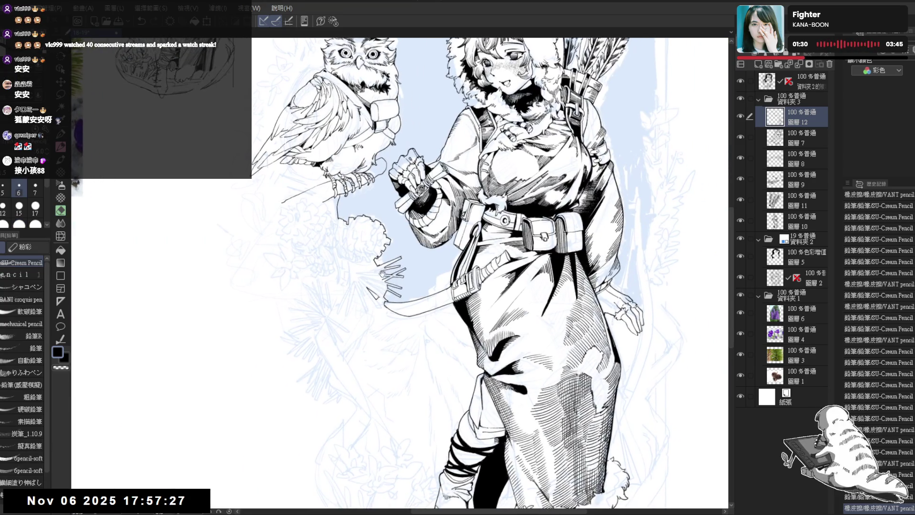
left_click_drag(396, 312, 375, 314)
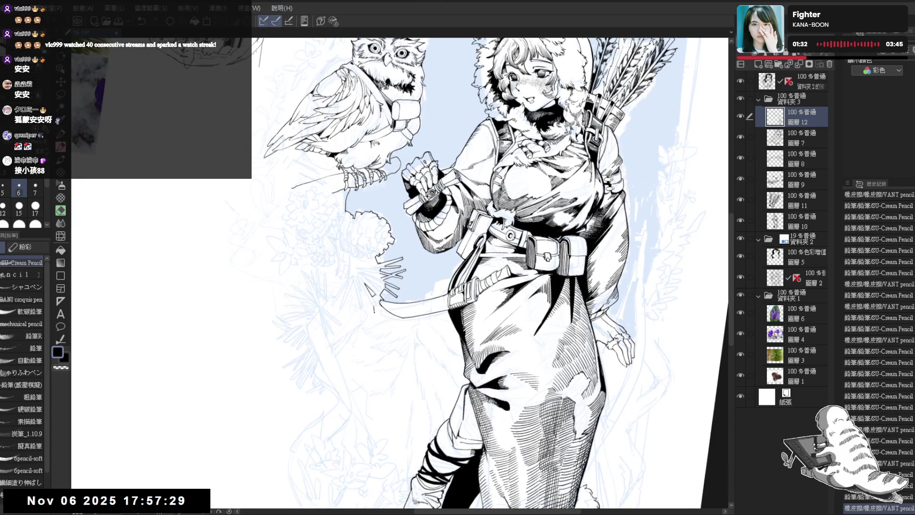
left_click_drag(375, 310, 416, 315)
key("ctrl+z")
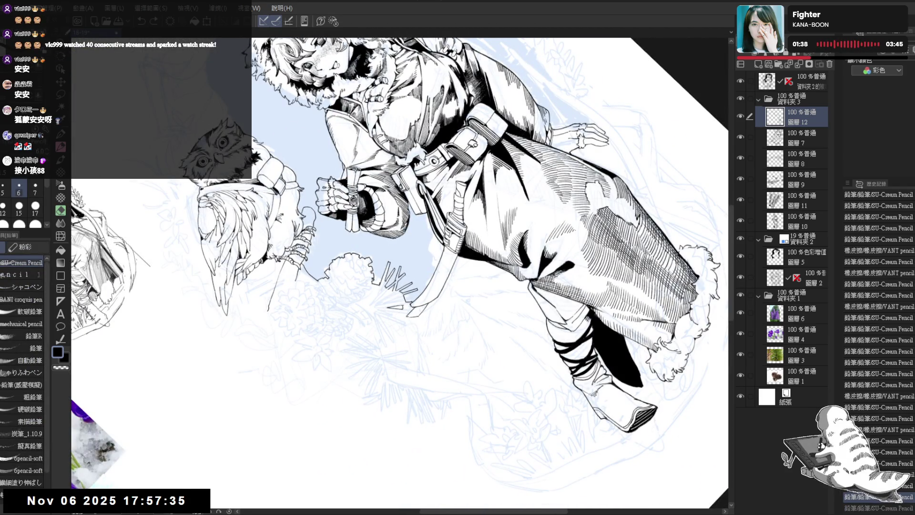
key("e")
key("ctrl+@")
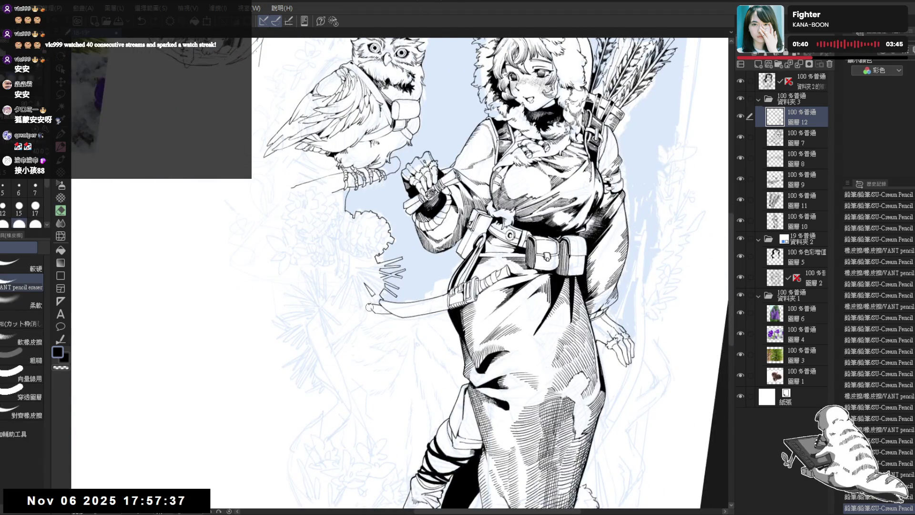
left_click(370, 306)
key("p")
left_click_drag(369, 305, 374, 312)
key("ctrl+z")
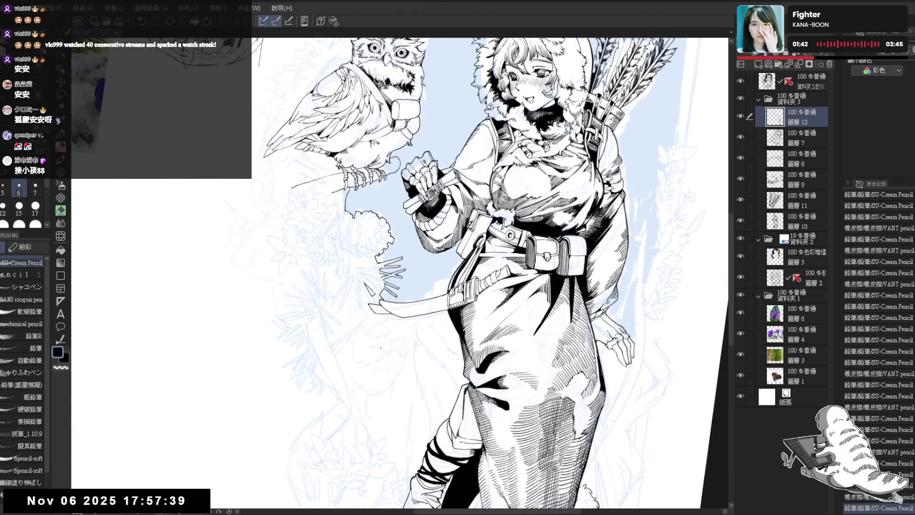
mouse_move(381, 348)
left_mouse_down()
mouse_move(401, 380)
mouse_move(388, 354)
left_mouse_up()
mouse_move(472, 259)
left_mouse_down()
mouse_move(456, 258)
mouse_move(446, 277)
left_mouse_up()
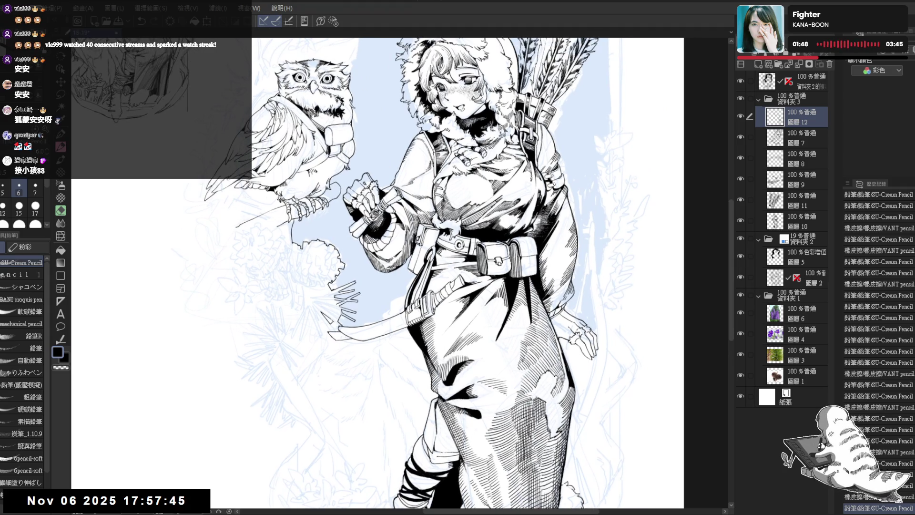
scroll(478, 136, "down", 2)
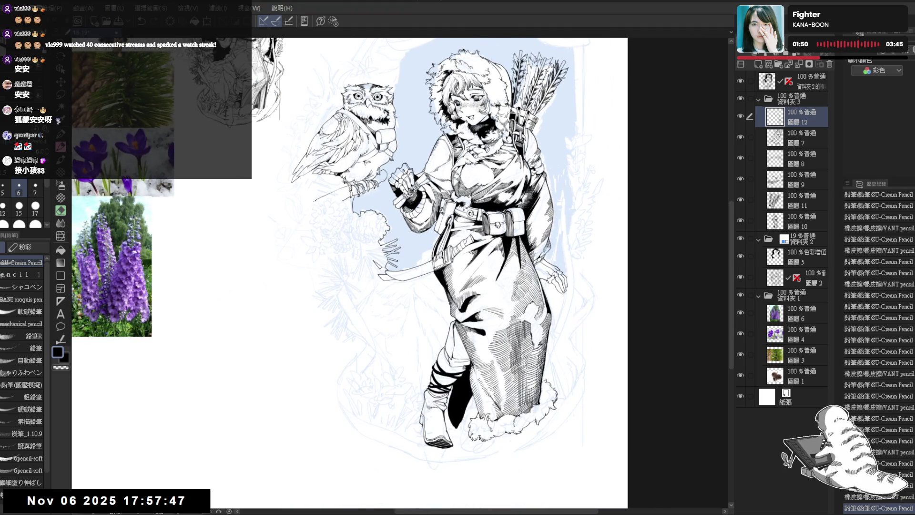
scroll(470, 140, "up", 1)
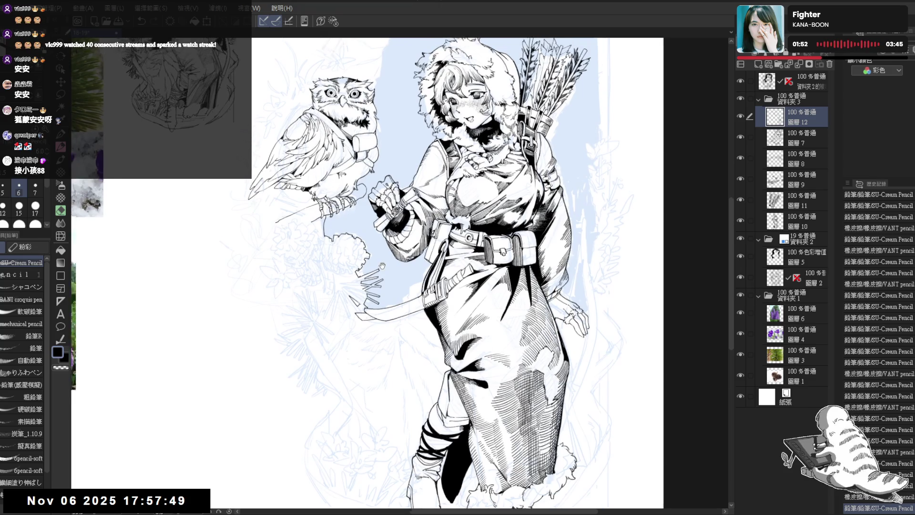
- Ink the arch outline rising above the owl and over its curved top
left_click_drag(372, 107, 383, 183)
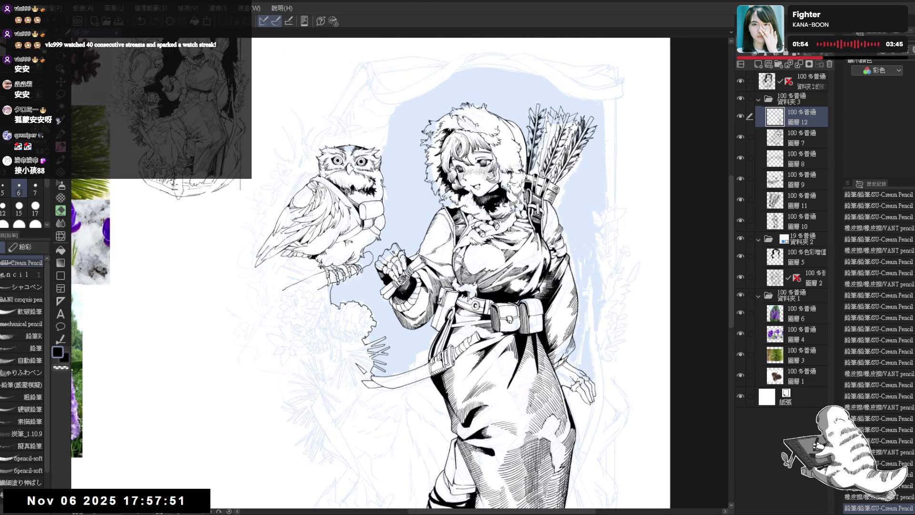
mouse_move(385, 146)
left_mouse_down()
mouse_move(388, 165)
mouse_move(381, 158)
left_mouse_up()
key("ctrl+z")
key("ctrl+z")
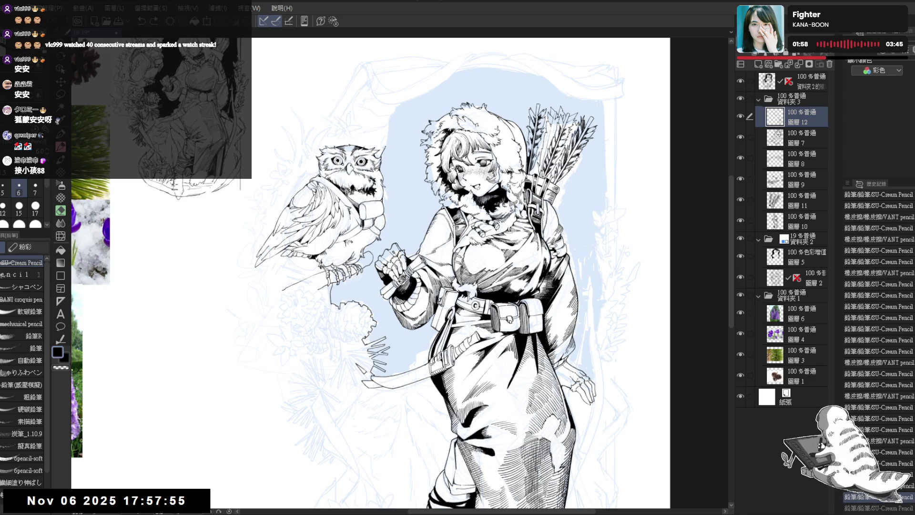
left_click_drag(390, 120, 386, 143)
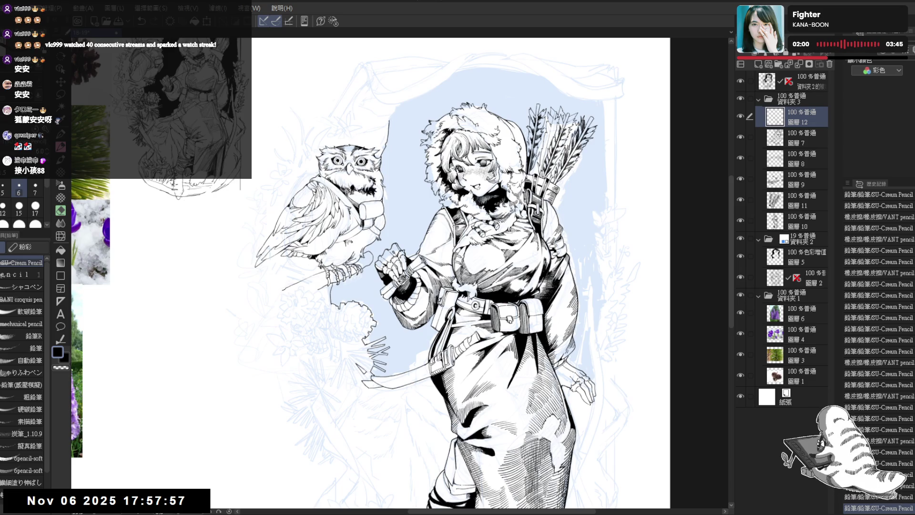
left_click_drag(396, 111, 390, 122)
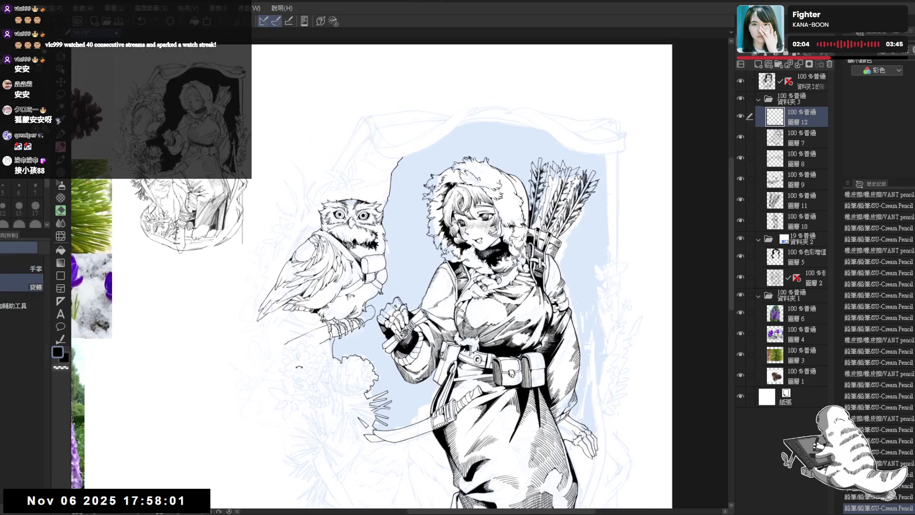
left_click_drag(457, 267, 419, 295)
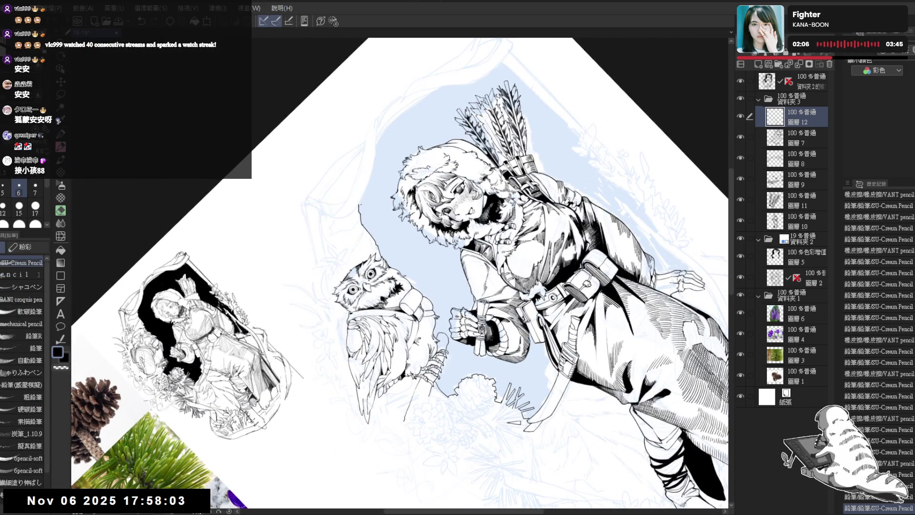
mouse_move(359, 202)
left_mouse_down()
mouse_move(376, 144)
mouse_move(416, 183)
left_mouse_up()
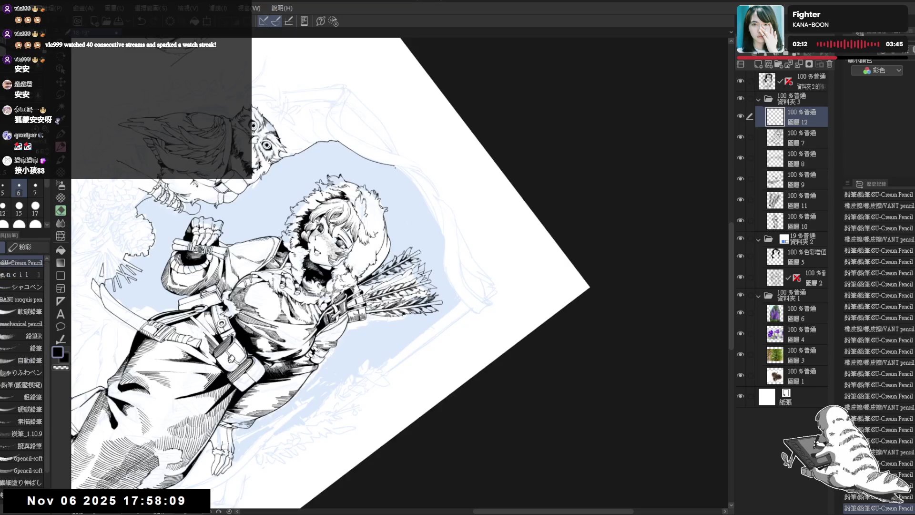
key("ctrl+z")
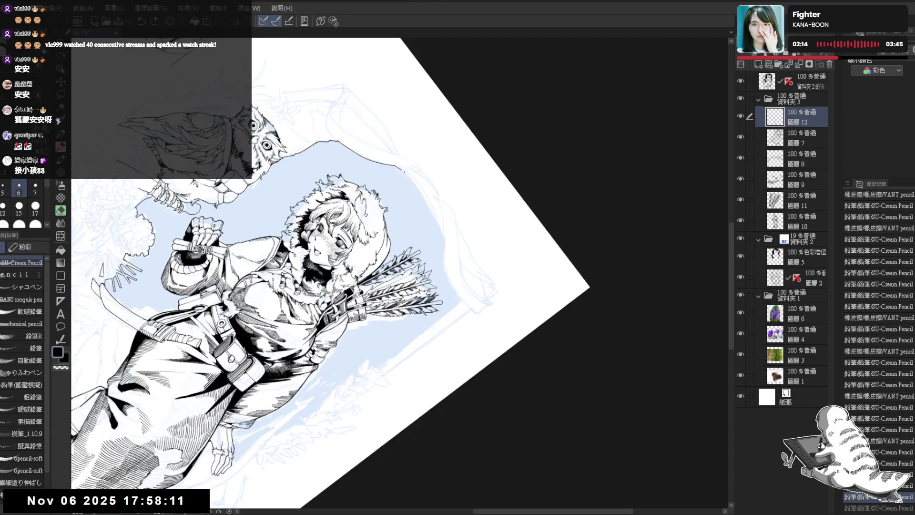
left_click_drag(404, 171, 440, 230)
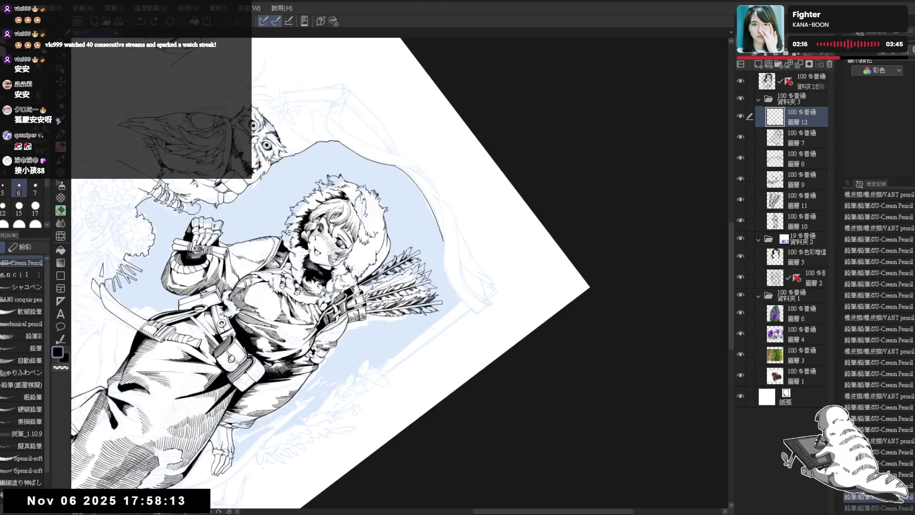
- Reframe the view on the arch's right side and ink it straight down
key("ctrl+0")
scroll(449, 129, "up", 2)
scroll(459, 272, "down", 2)
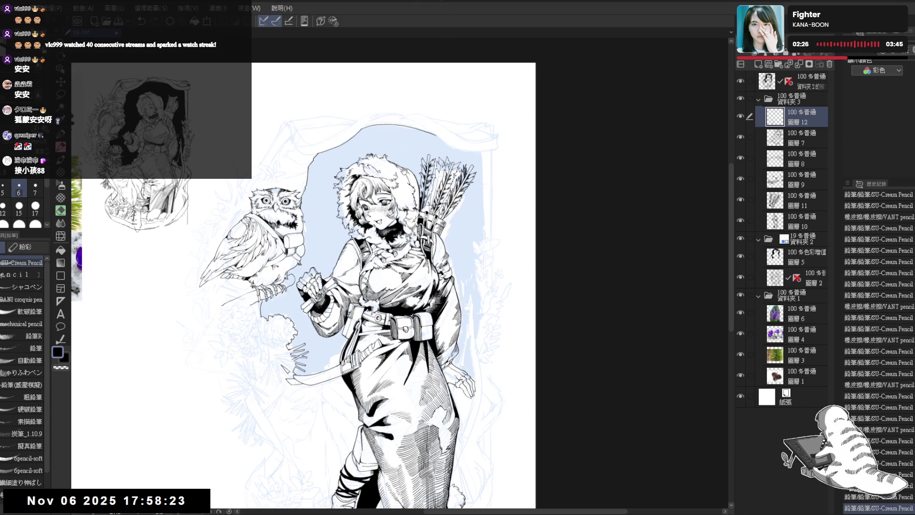
left_click_drag(450, 147, 424, 142)
scroll(421, 148, "up", 1)
scroll(412, 157, "up", 2)
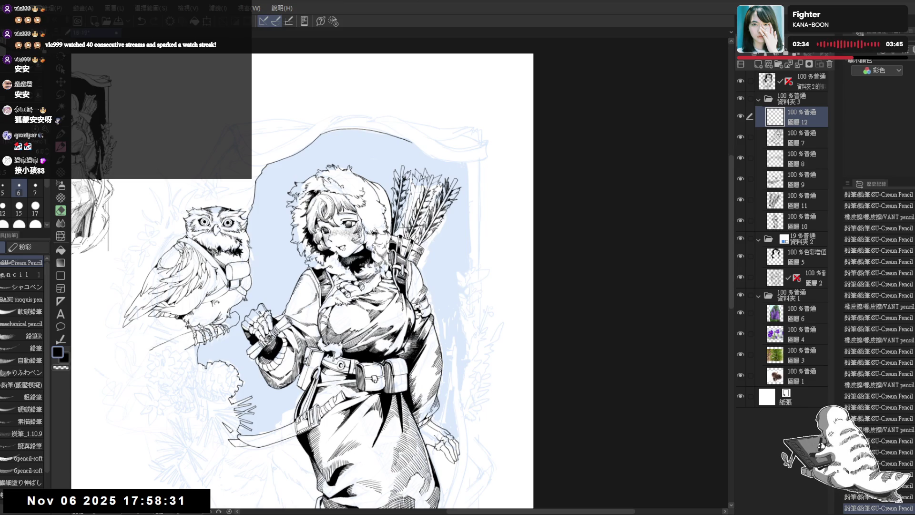
mouse_move(429, 215)
left_mouse_down()
mouse_move(497, 163)
mouse_move(481, 166)
mouse_move(471, 193)
mouse_move(489, 241)
left_mouse_up()
left_click_drag(429, 239, 376, 214)
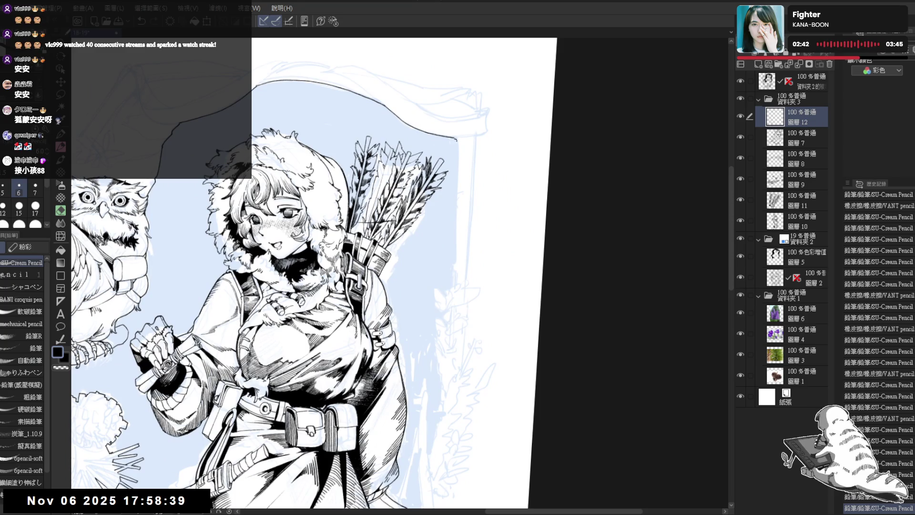
left_click_drag(457, 139, 452, 280)
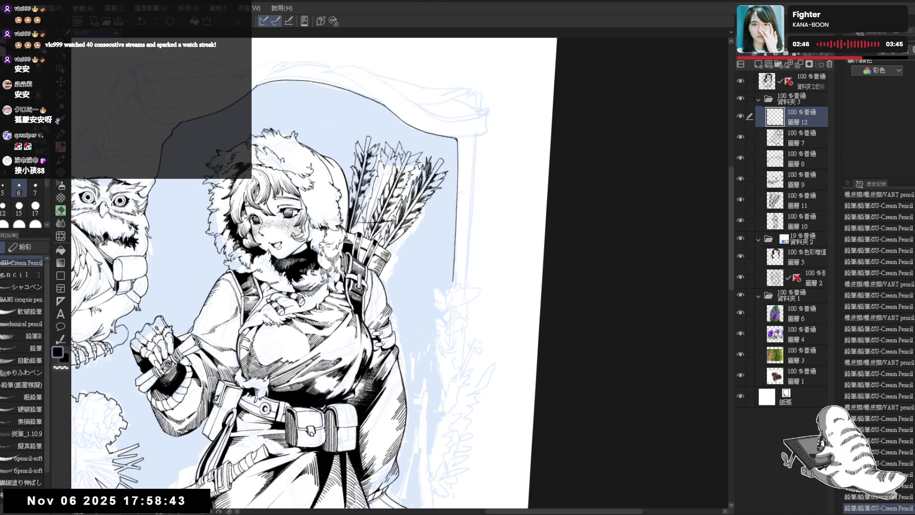
- Erase the stray sketch line beside the arch's right side, then return to the pencil
key("ctrl+at")
key("ctrl+minus")
key("e")
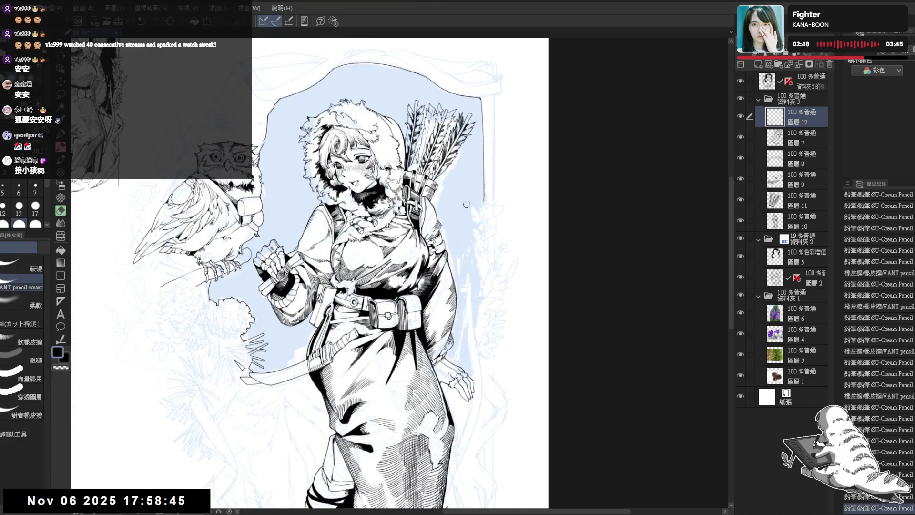
left_click_drag(483, 96, 484, 207)
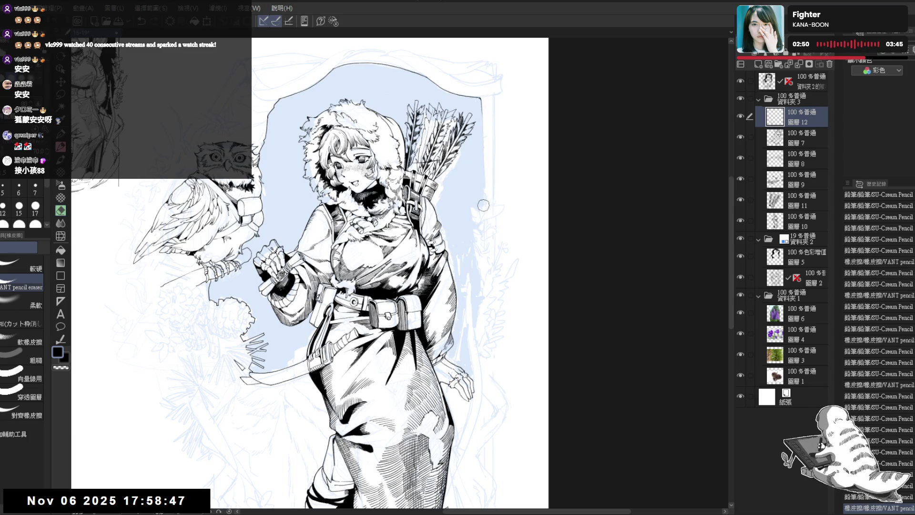
mouse_move(482, 138)
left_mouse_down()
mouse_move(481, 102)
mouse_move(480, 195)
left_mouse_up()
key("p")
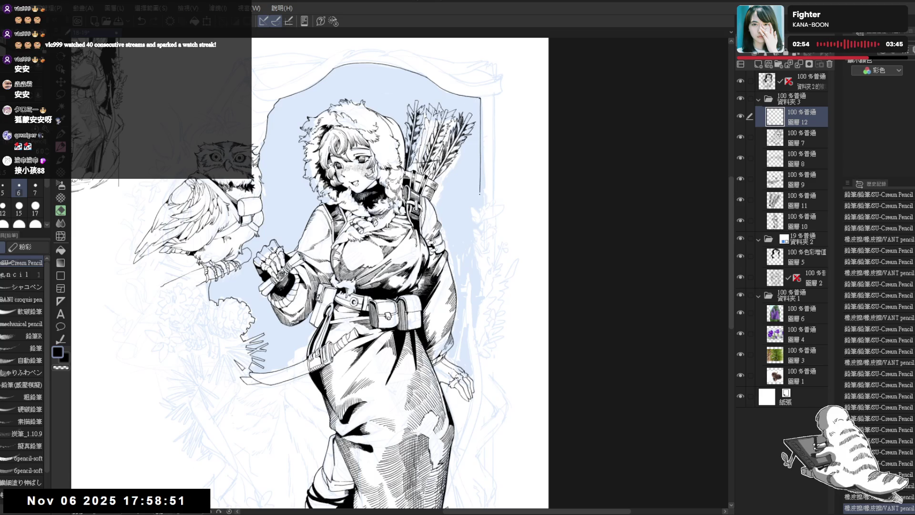
scroll(481, 193, "down", 1)
scroll(469, 188, "down", 1)
scroll(458, 184, "down", 1)
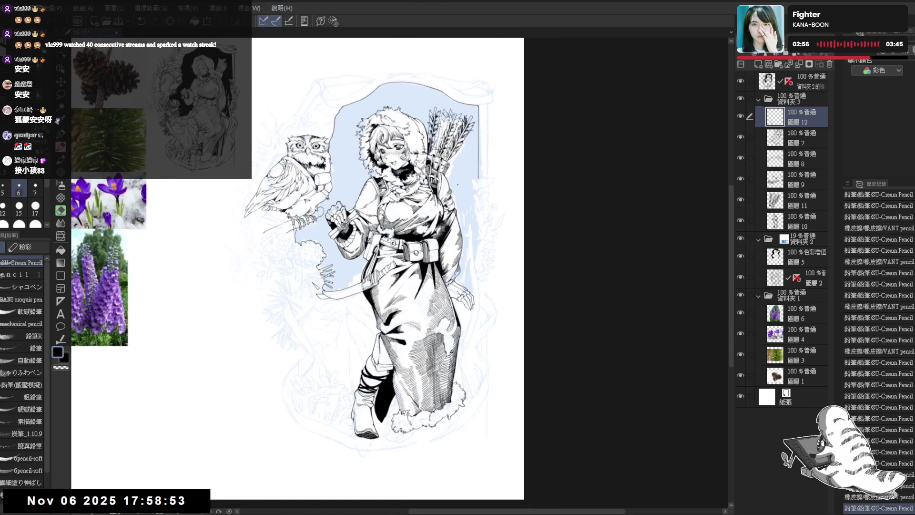
- Ink the stem and first leaves of the sprig beside the arch's right edge
scroll(458, 185, "up", 1)
left_click_drag(456, 182, 460, 227)
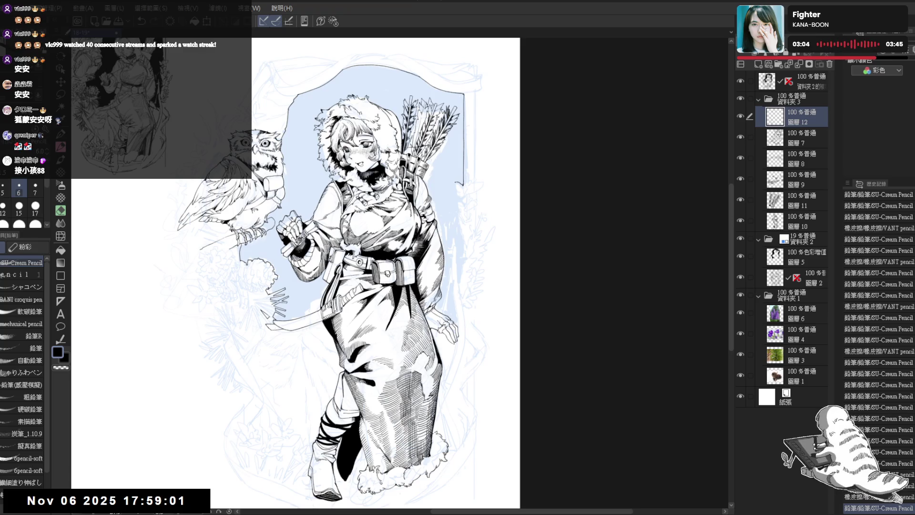
left_click_drag(459, 185, 464, 195)
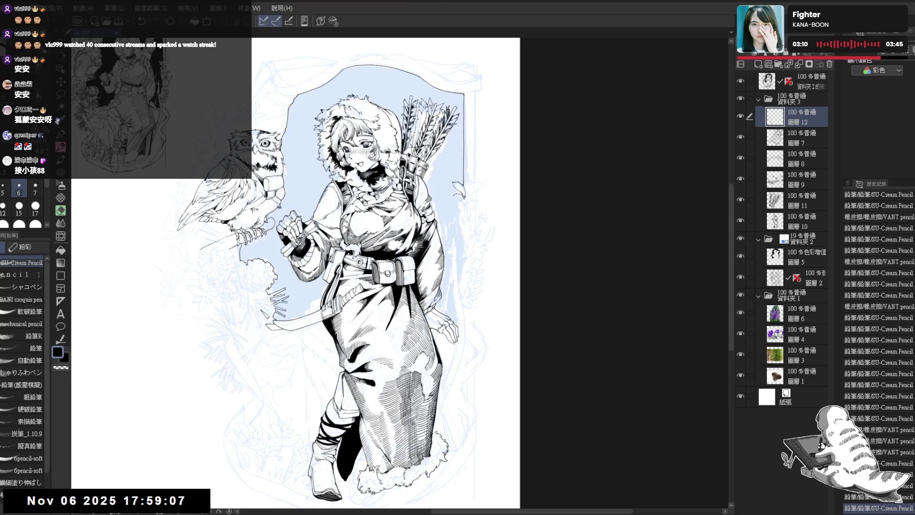
mouse_move(460, 187)
left_mouse_down()
mouse_move(480, 202)
mouse_move(466, 229)
left_mouse_up()
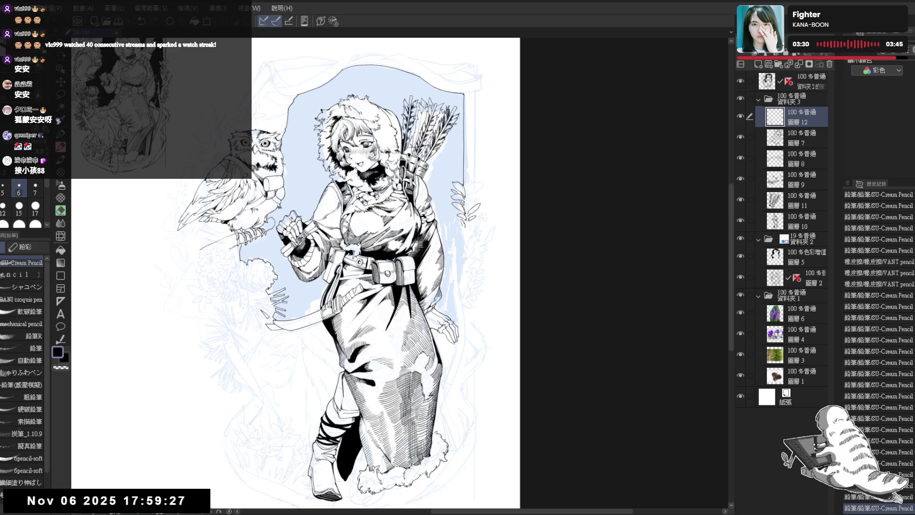
key("ctrl+z")
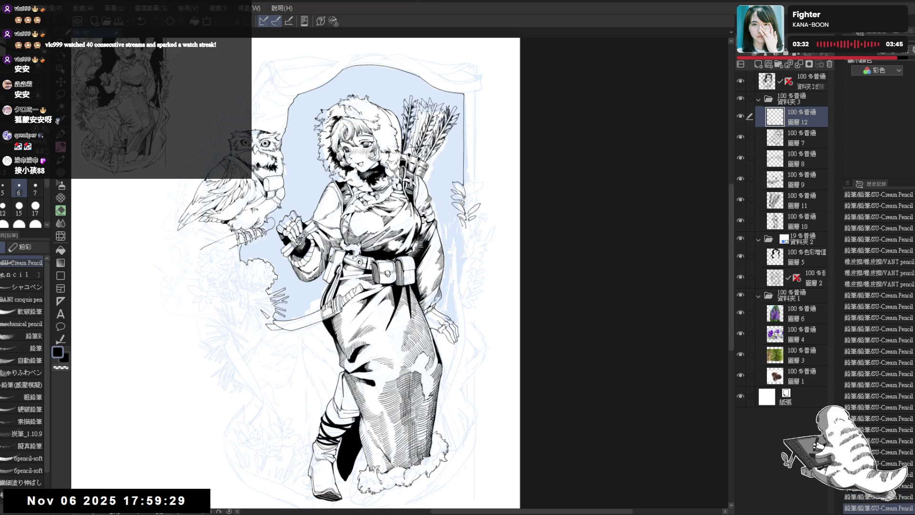
left_click_drag(462, 215, 467, 222)
left_click_drag(465, 217, 467, 225)
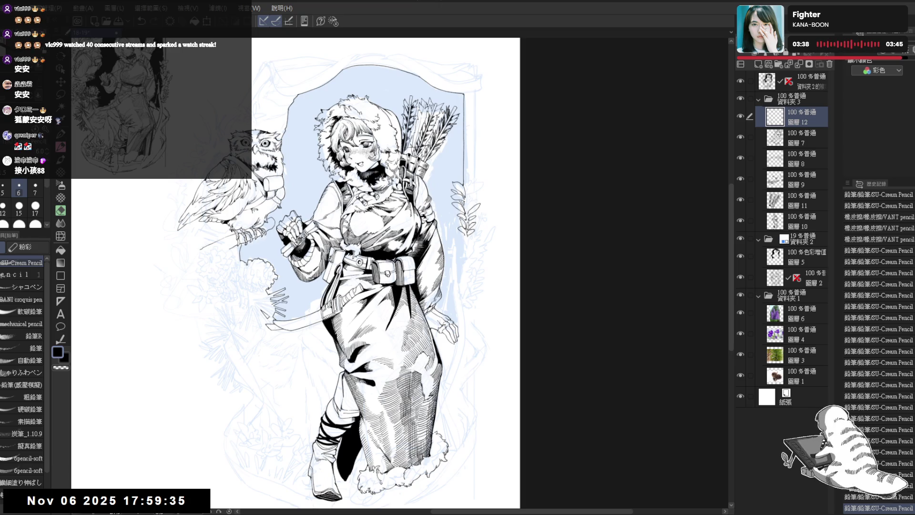
left_click_drag(464, 218, 468, 236)
- Add another leaf lower on the sprig, switching between eraser and pencil
key("e")
key("p")
key("e")
key("p")
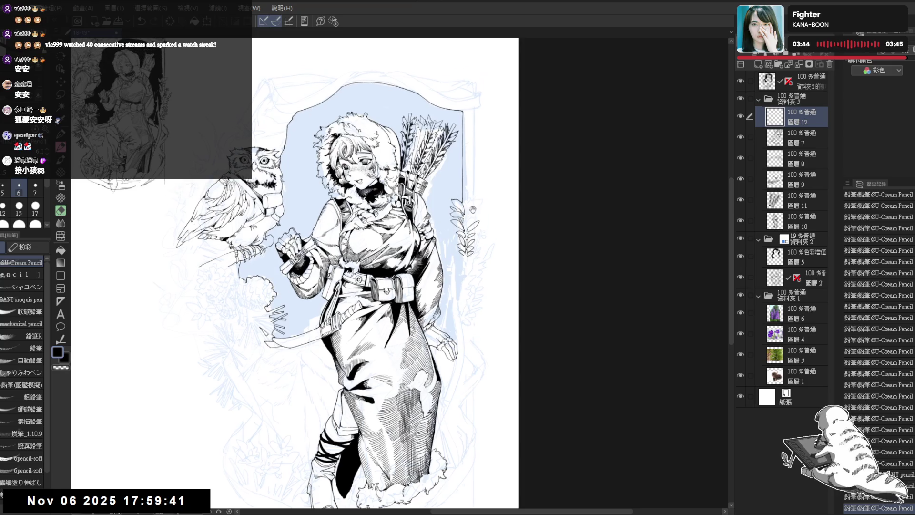
scroll(402, 274, "up", 1)
left_click_drag(465, 260, 467, 265)
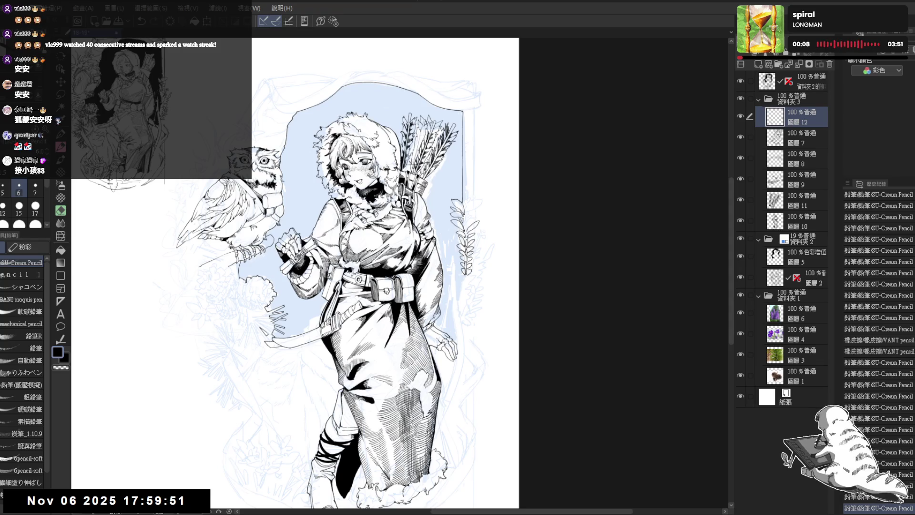
key("minus")
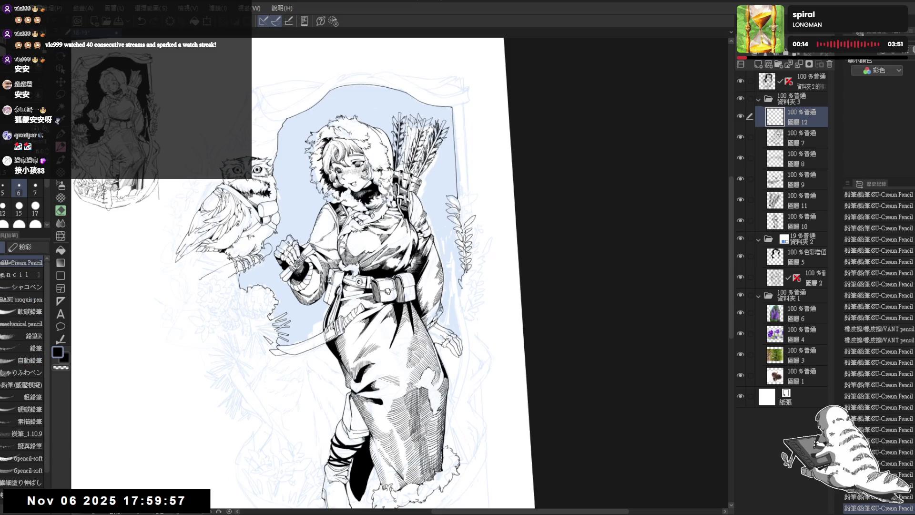
key("e")
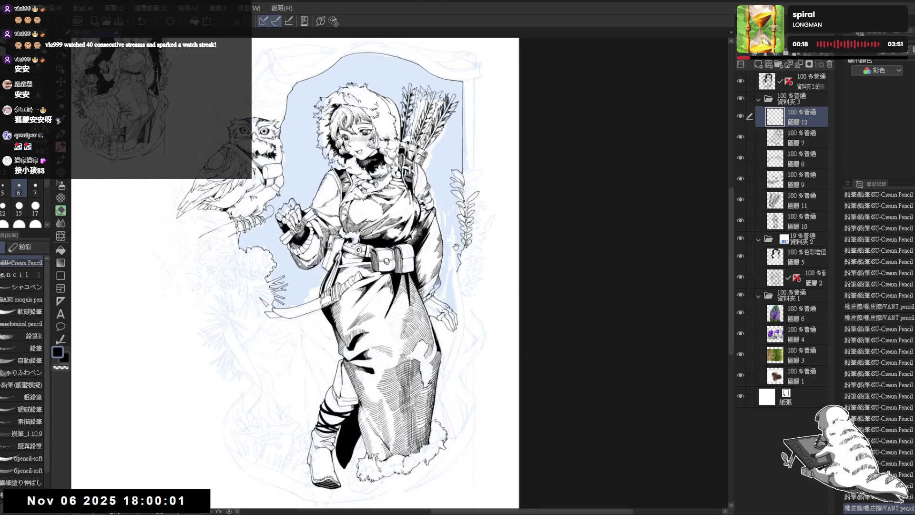
key("p")
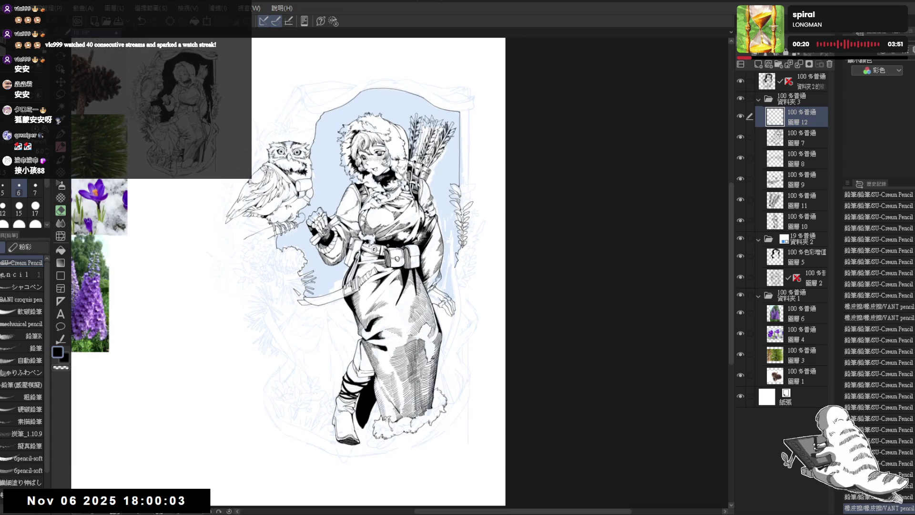
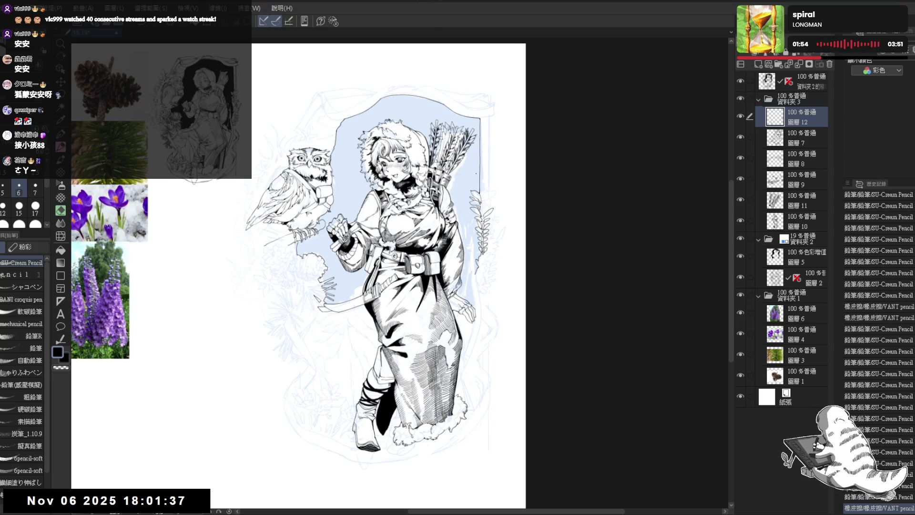
- Zoom in and add small pencil strokes beside the plant stem, undoing the last one
scroll(438, 186, "up", 1)
scroll(448, 240, "up", 1)
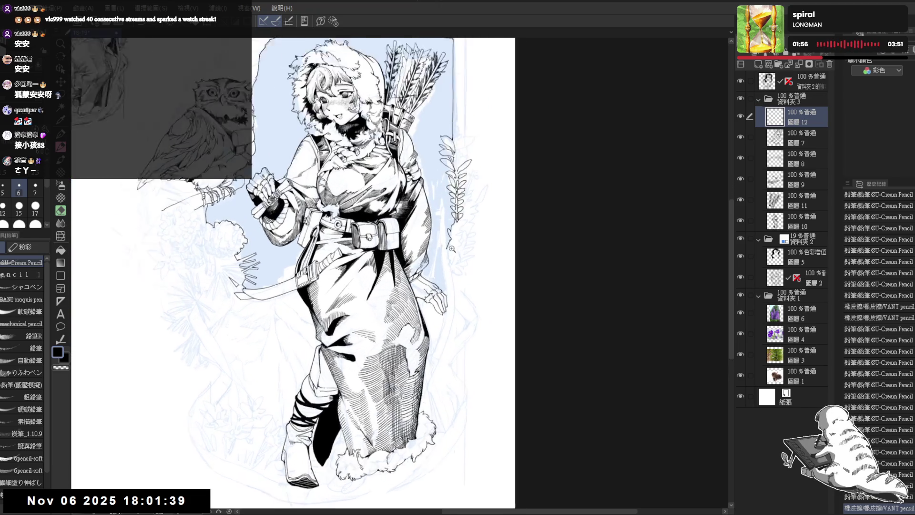
scroll(452, 248, "up", 2)
left_click_drag(452, 248, 443, 254)
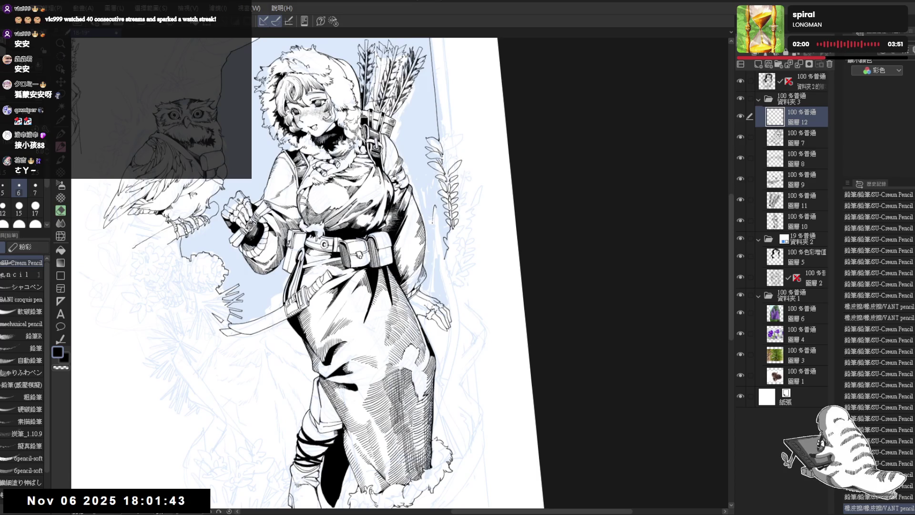
left_click_drag(440, 264, 445, 289)
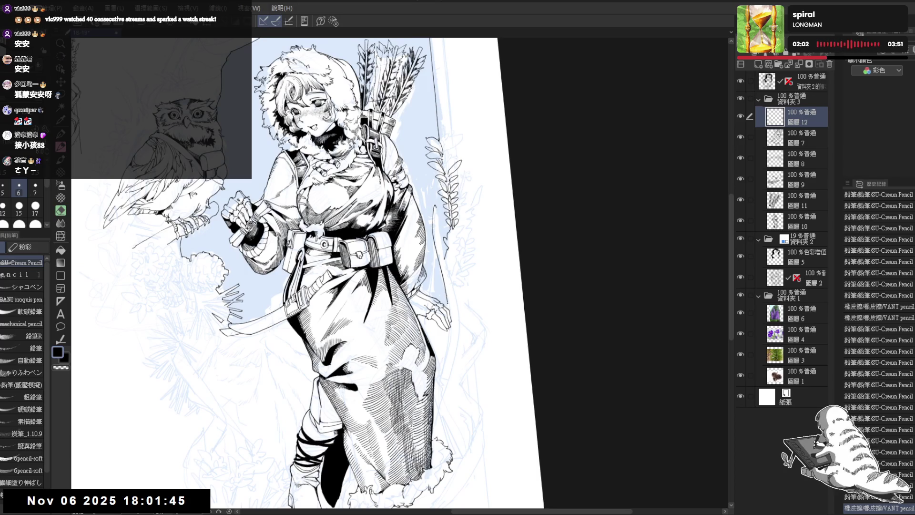
left_click(449, 282)
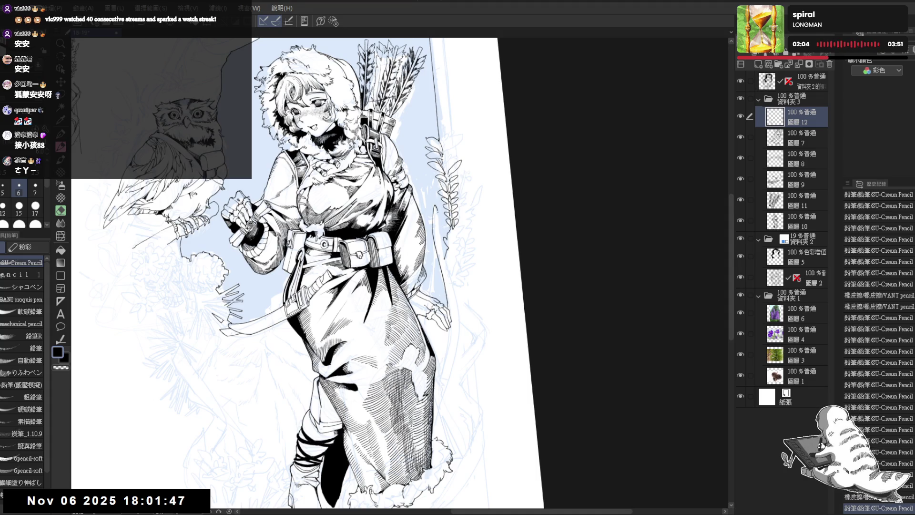
mouse_move(438, 223)
left_mouse_down()
mouse_move(441, 210)
mouse_move(439, 228)
left_mouse_up()
key("ctrl+z")
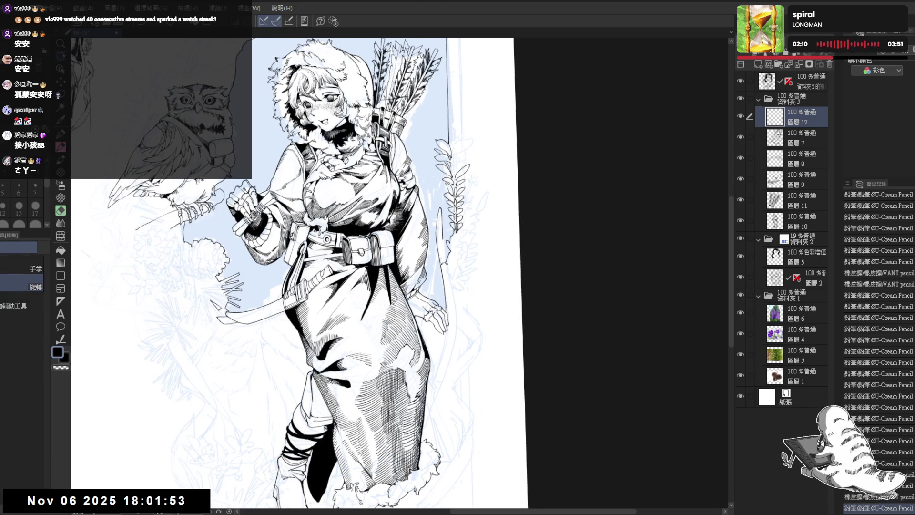
- Straighten the view and draw a thin line down the bow's right edge
key("minus")
mouse_move(441, 249)
left_mouse_down()
mouse_move(448, 262)
mouse_move(442, 238)
mouse_move(453, 310)
left_mouse_up()
scroll(299, 273, "down", 1)
scroll(306, 271, "down", 2)
key("e")
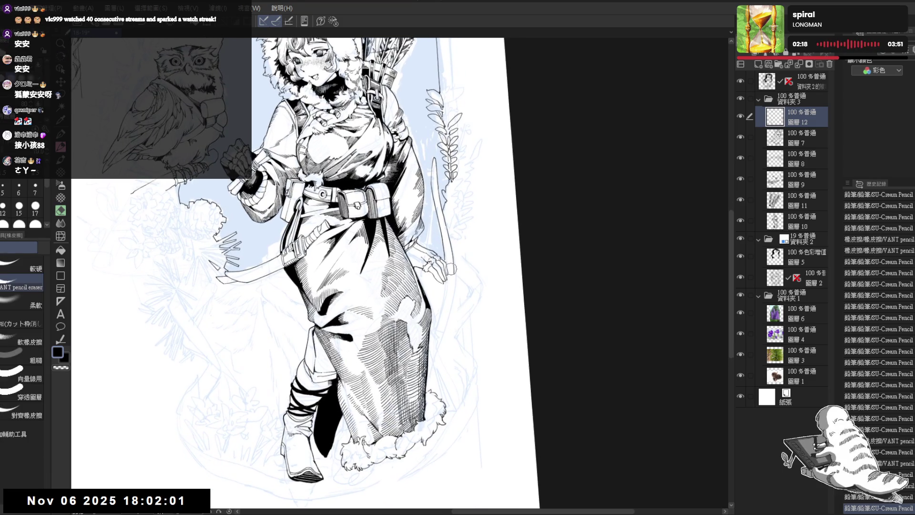
key("p")
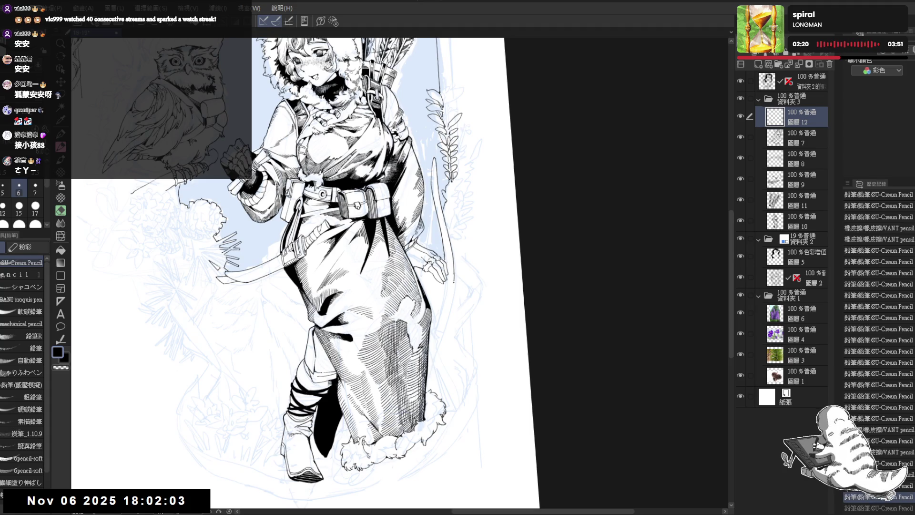
left_click_drag(453, 283, 436, 352)
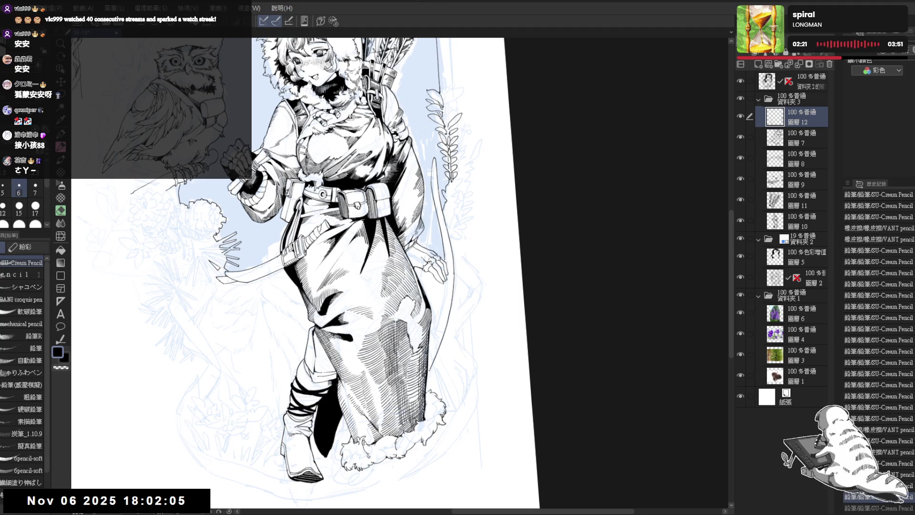
- With the view mirrored, redraw the bow line several times until it looks right
key("h")
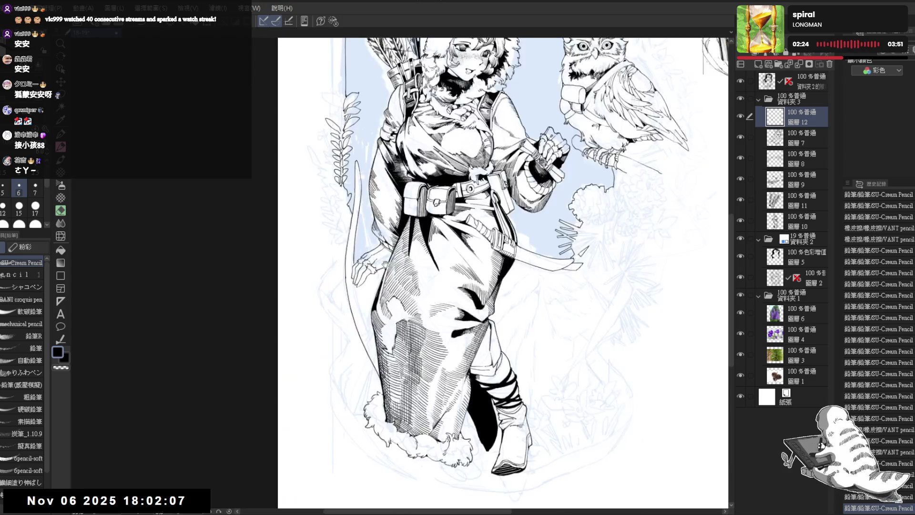
key("p")
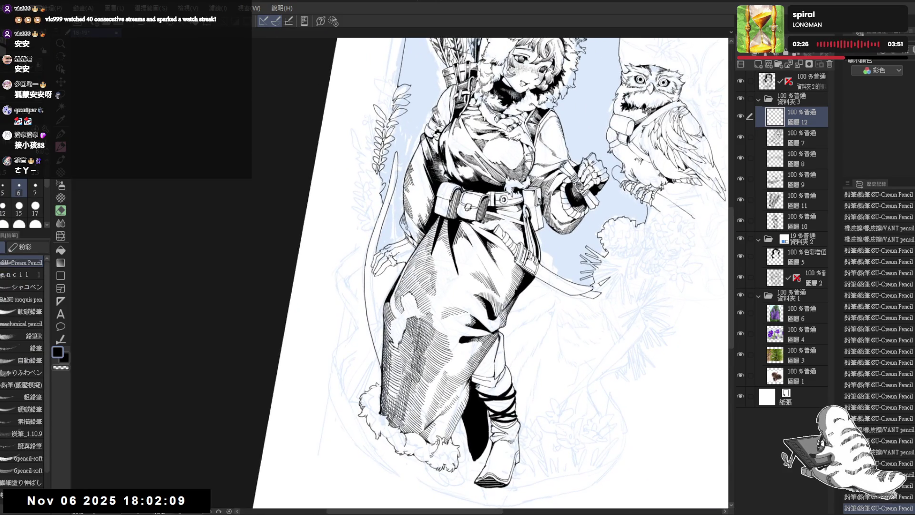
left_click_drag(372, 271, 374, 315)
key("ctrl+z")
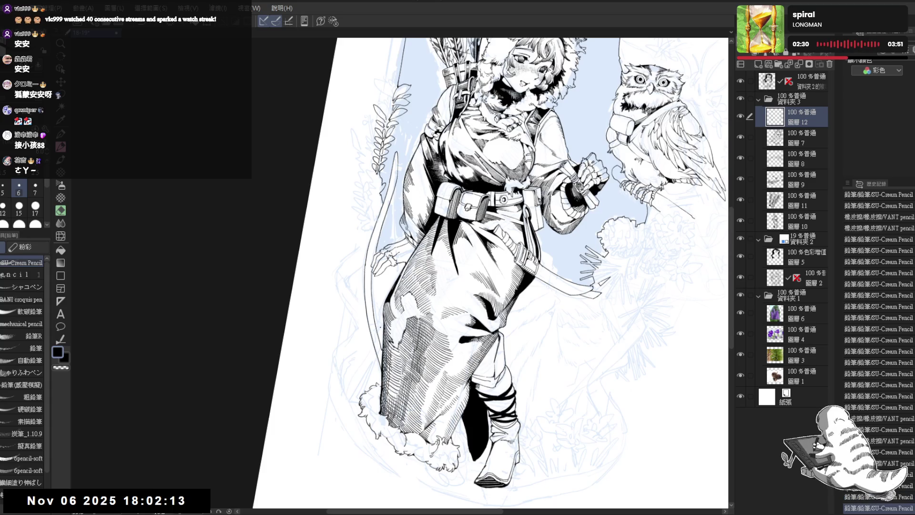
key("ctrl+z")
left_click_drag(371, 276, 378, 333)
key("ctrl+z")
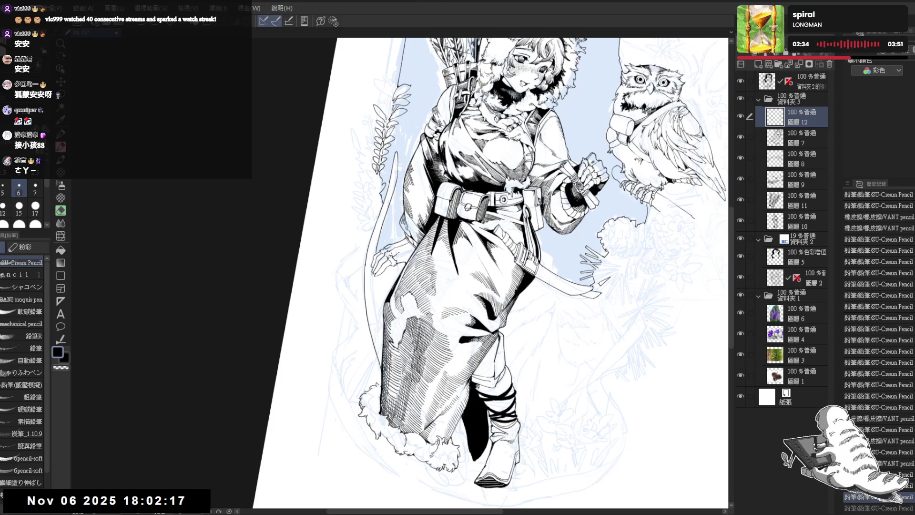
left_click_drag(372, 273, 380, 348)
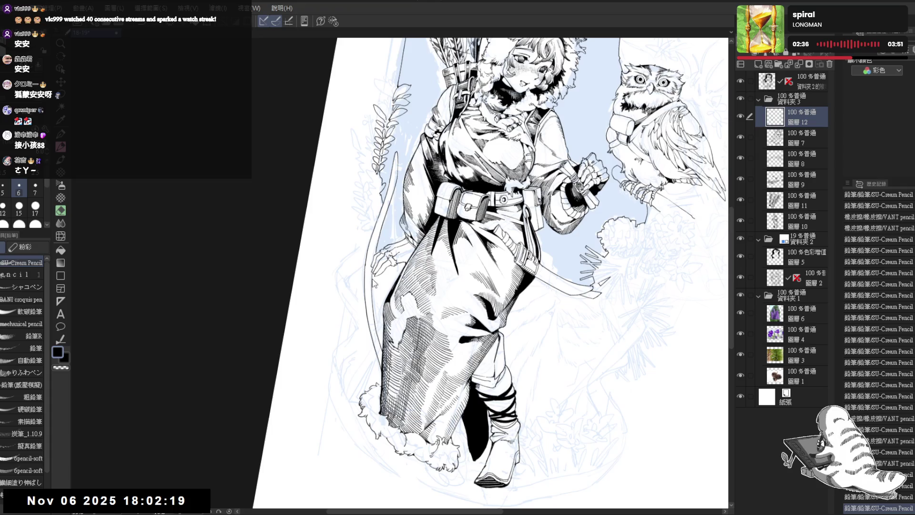
key("ctrl+z")
left_click_drag(371, 274, 381, 344)
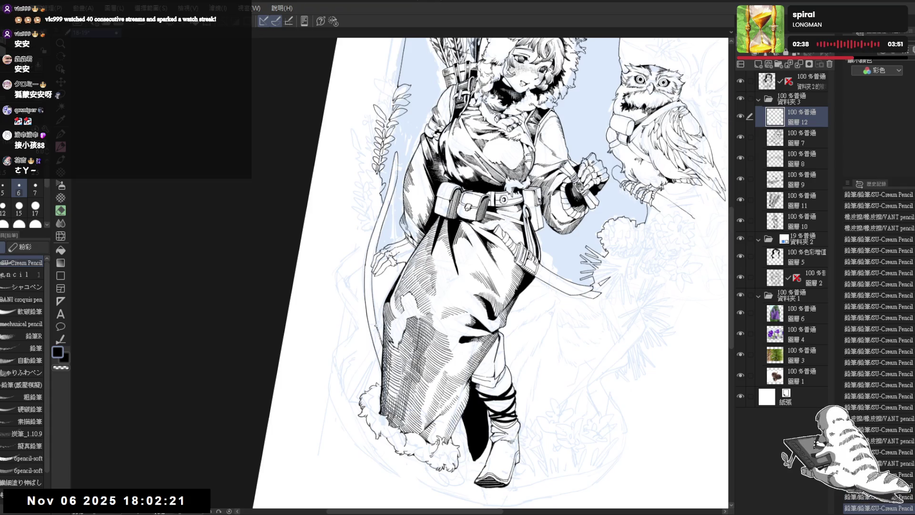
- Erase stray bits along the bow line and flip the view back to normal
key("e")
left_click_drag(378, 236, 373, 299)
key("p")
key("h")
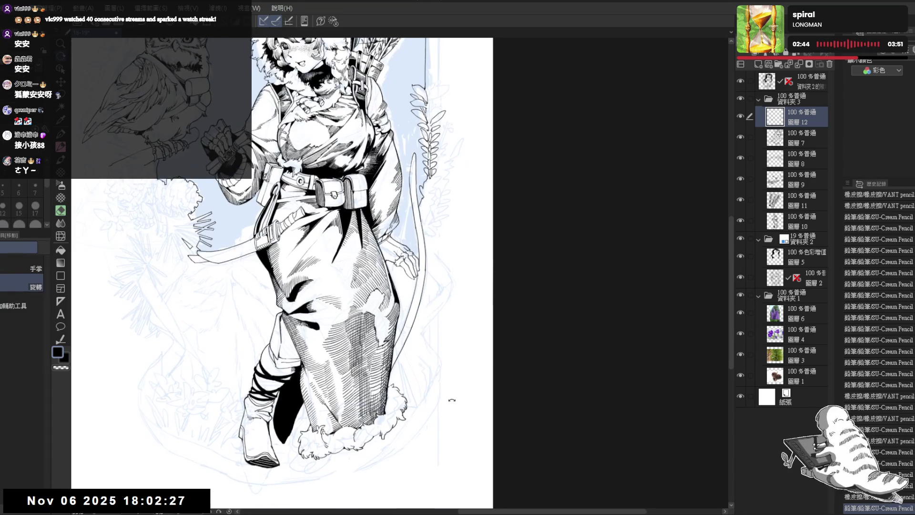
left_click_drag(445, 376, 410, 252)
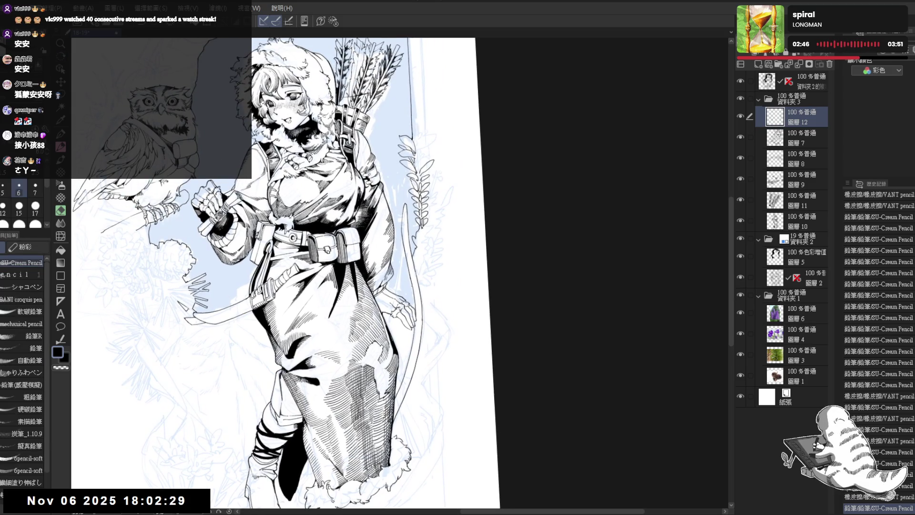
key("minus")
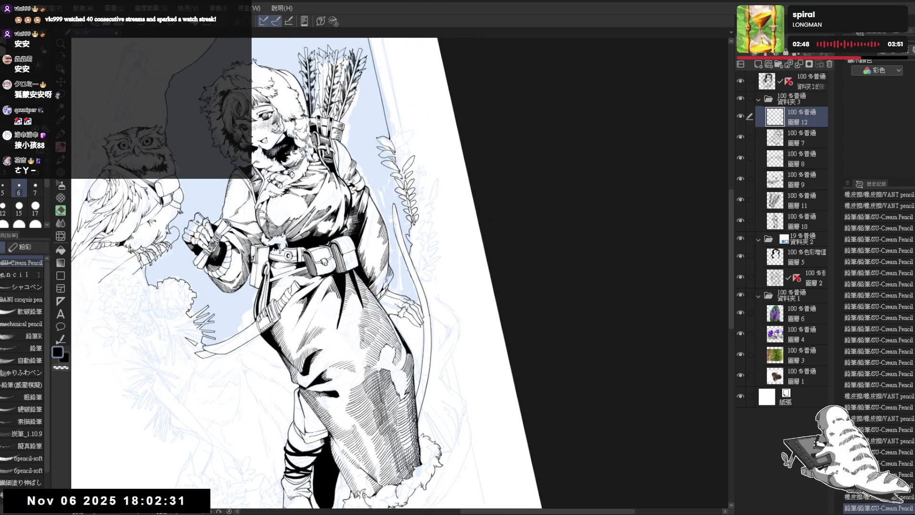
left_click(408, 285)
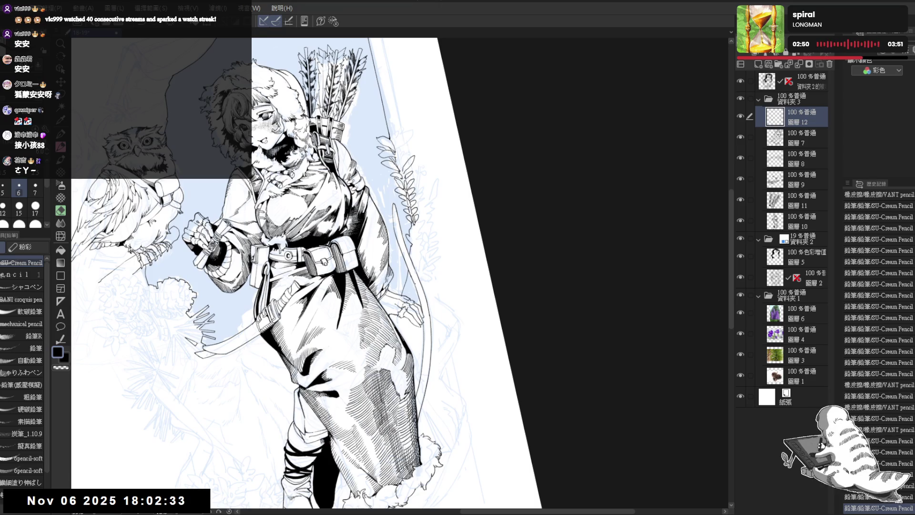
key("ctrl+z")
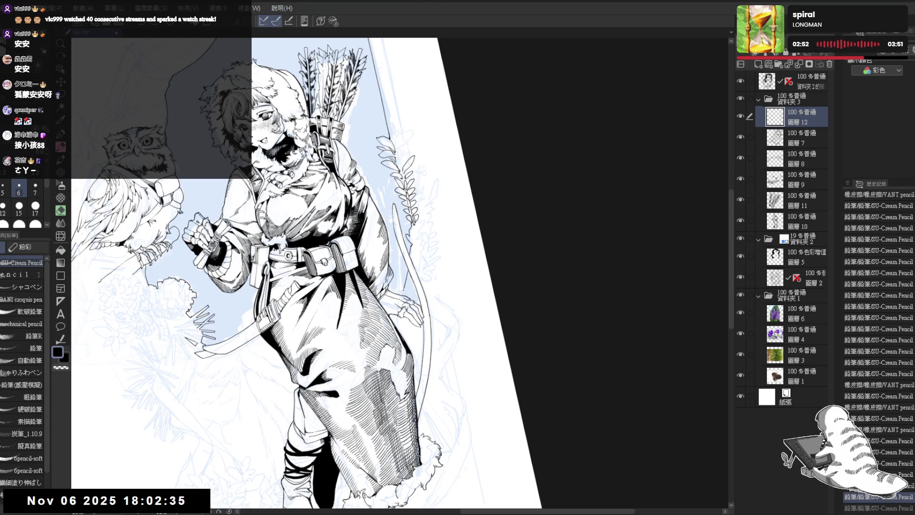
key("ctrl+y")
key("minus")
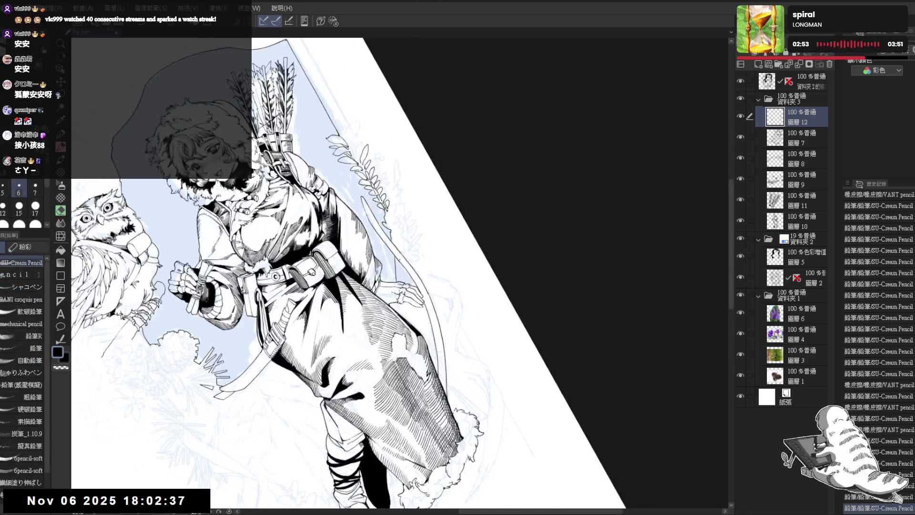
left_click_drag(401, 261, 402, 275)
key("ctrl+z")
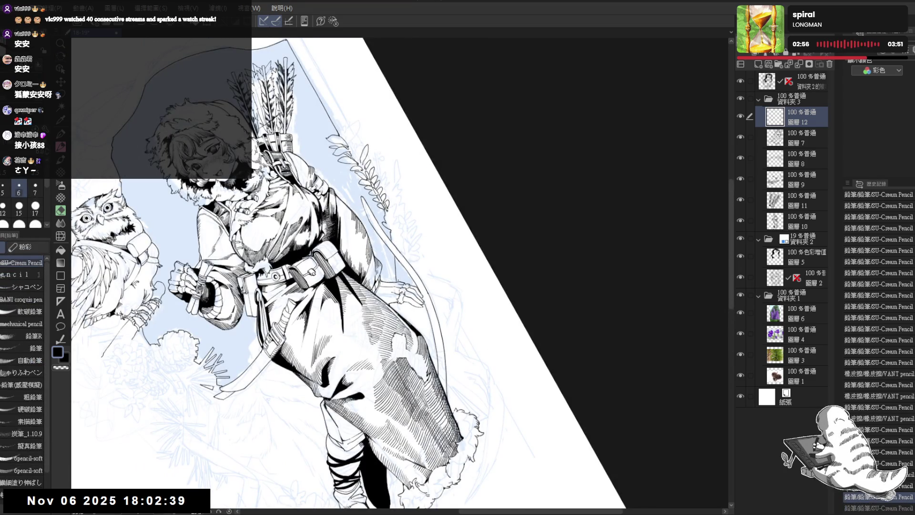
key("ctrl+y")
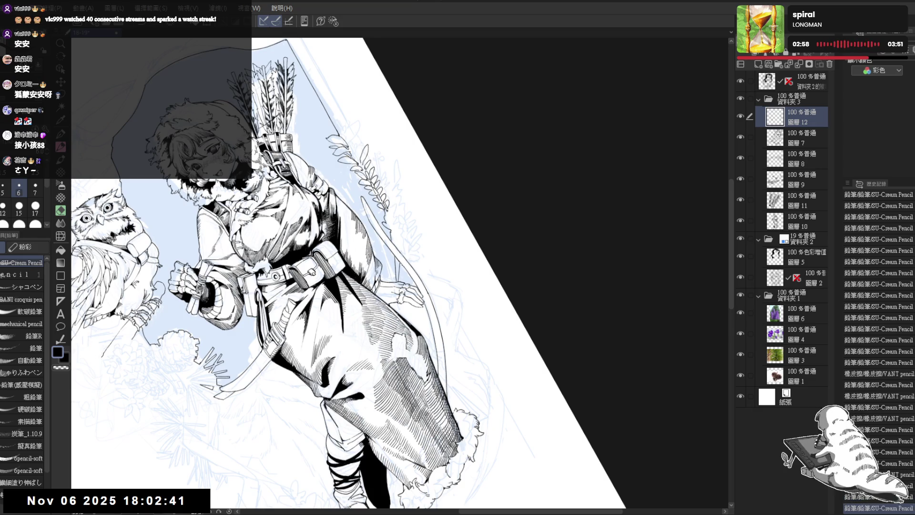
left_click_drag(401, 267, 406, 277)
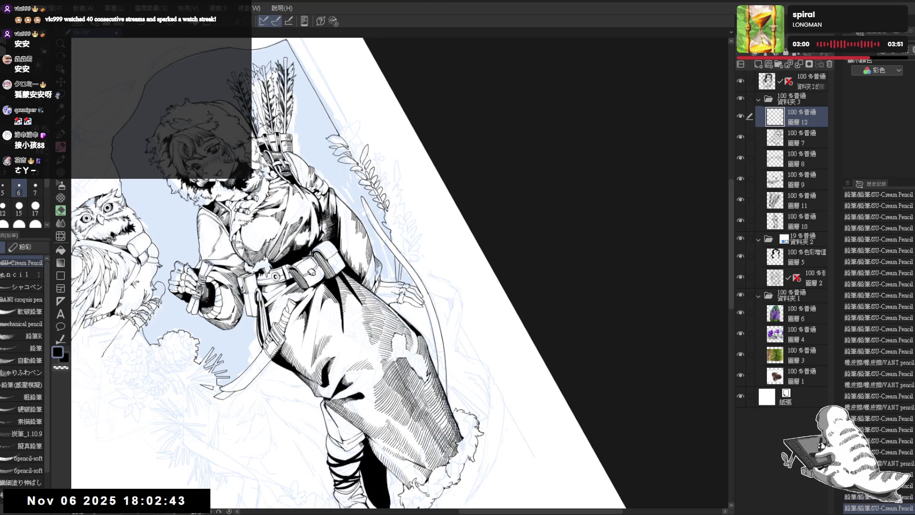
key("ctrl+z")
key("ctrl+y")
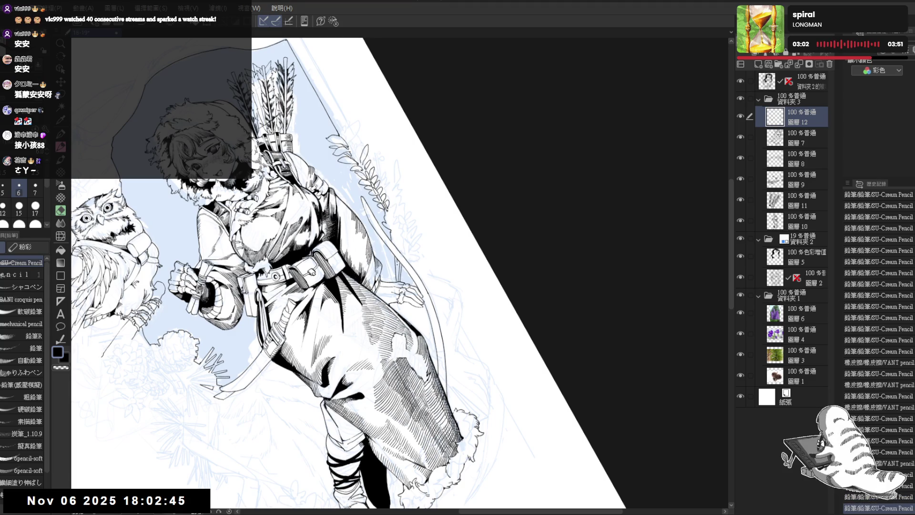
left_click_drag(397, 270, 430, 378)
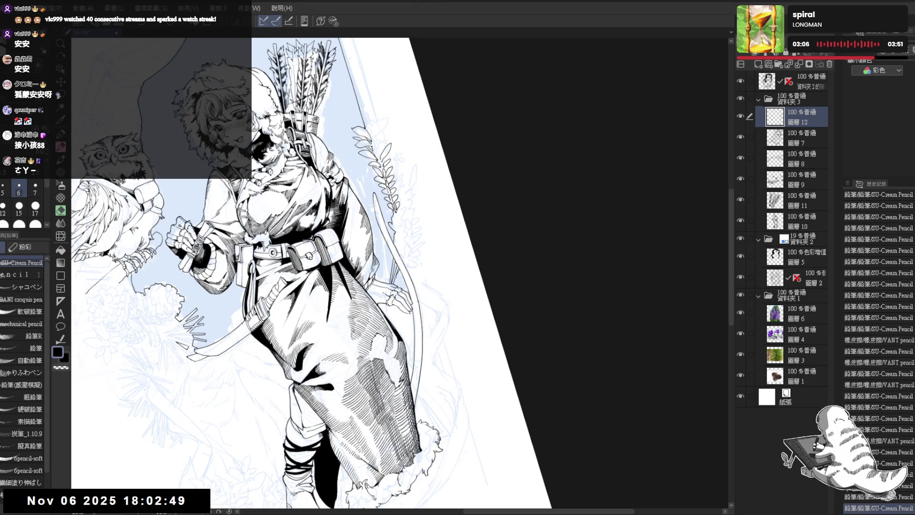
left_click_drag(397, 269, 333, 381)
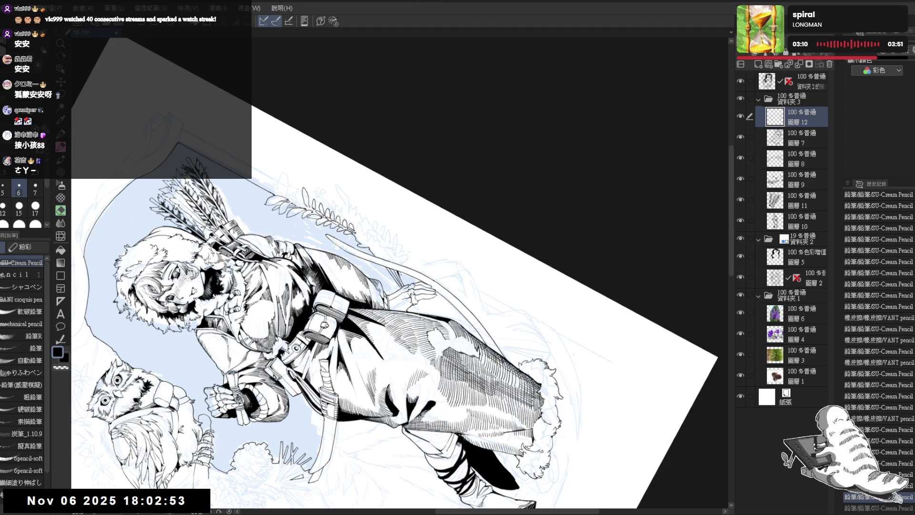
key("r")
left_click_drag(405, 293, 416, 294)
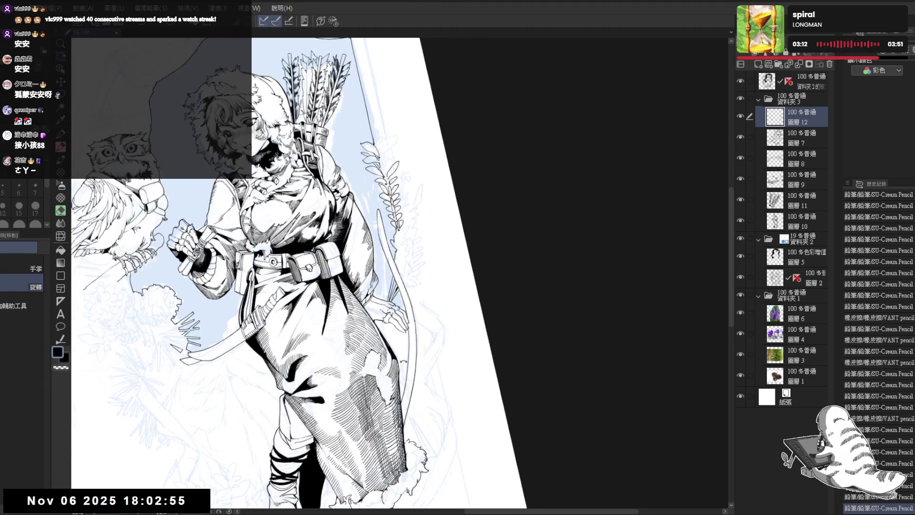
key("ctrl+minus")
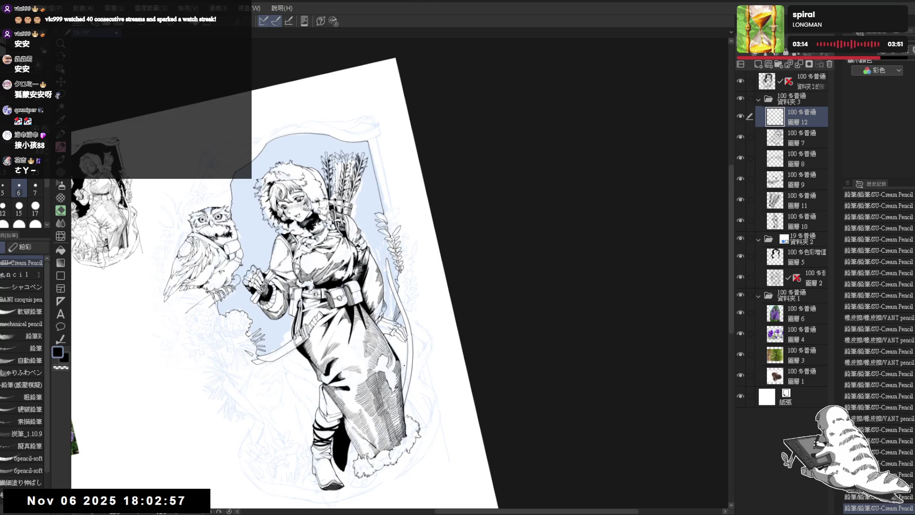
scroll(404, 365, "up", 1)
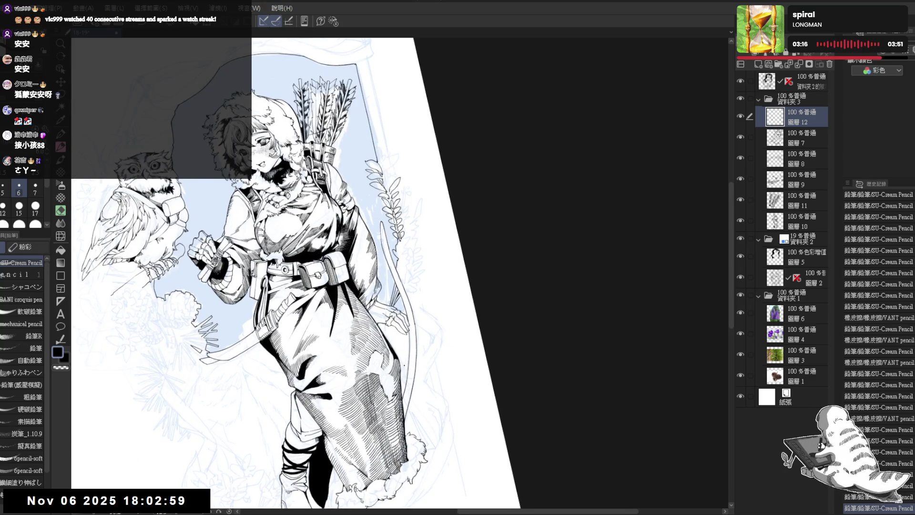
mouse_move(404, 366)
left_mouse_down()
mouse_move(282, 314)
mouse_move(300, 334)
left_mouse_up()
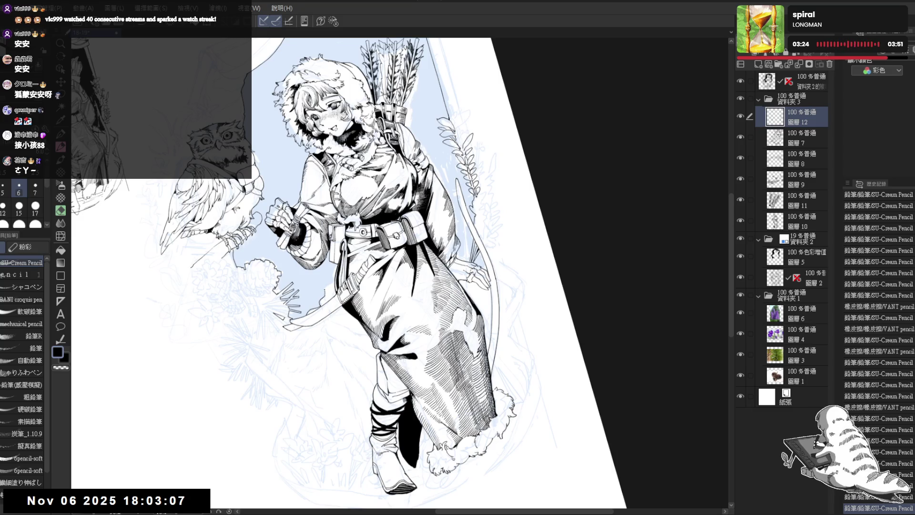
left_click_drag(363, 267, 333, 267)
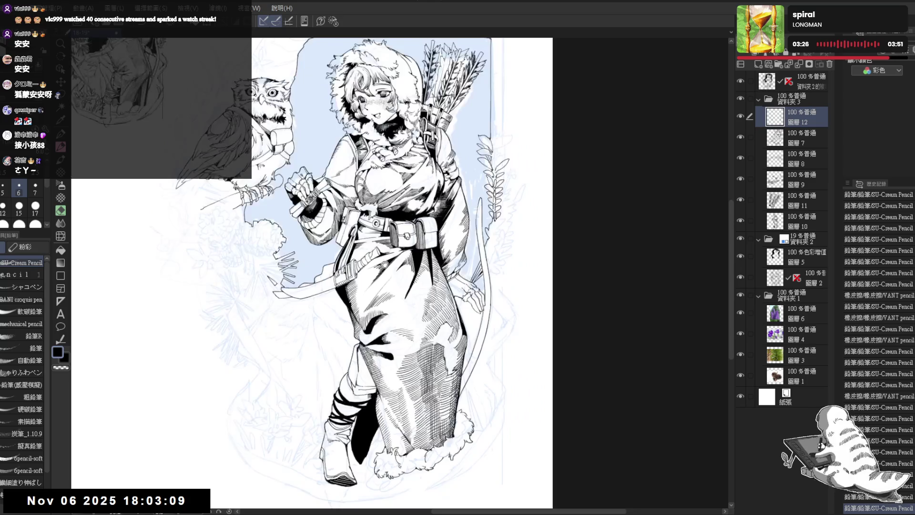
scroll(296, 243, "down", 2)
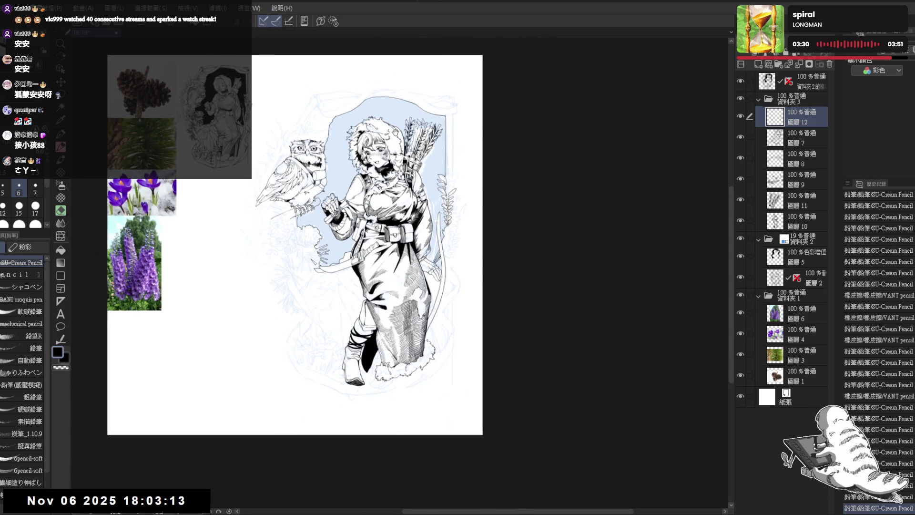
left_click_drag(395, 133, 395, 147)
left_click_drag(401, 183, 401, 197)
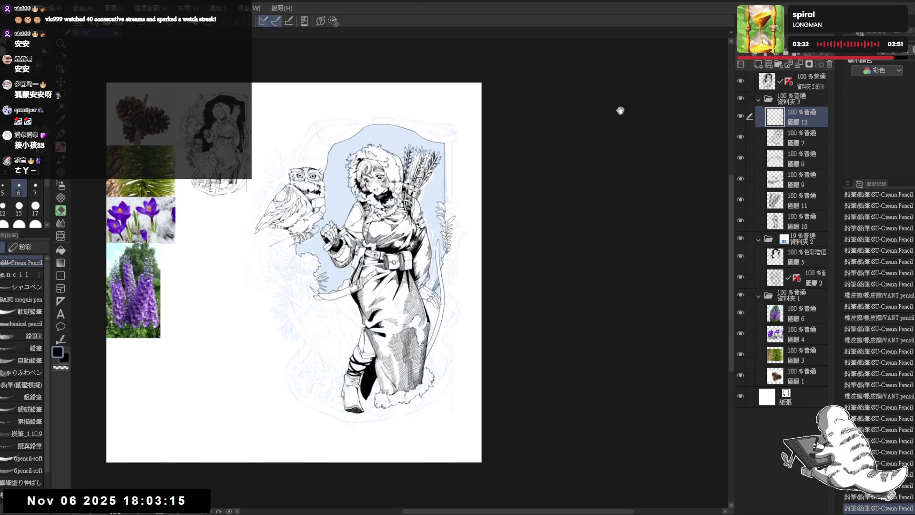
- Hide the 資料夾 2 sketch folder and zoom in on the linework
left_click(740, 238)
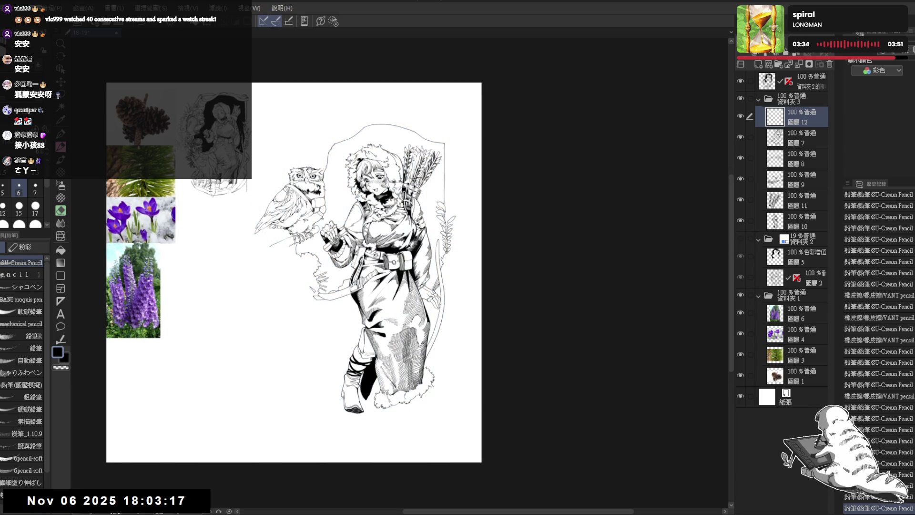
scroll(385, 179, "up", 1)
scroll(441, 212, "up", 1)
scroll(462, 232, "up", 1)
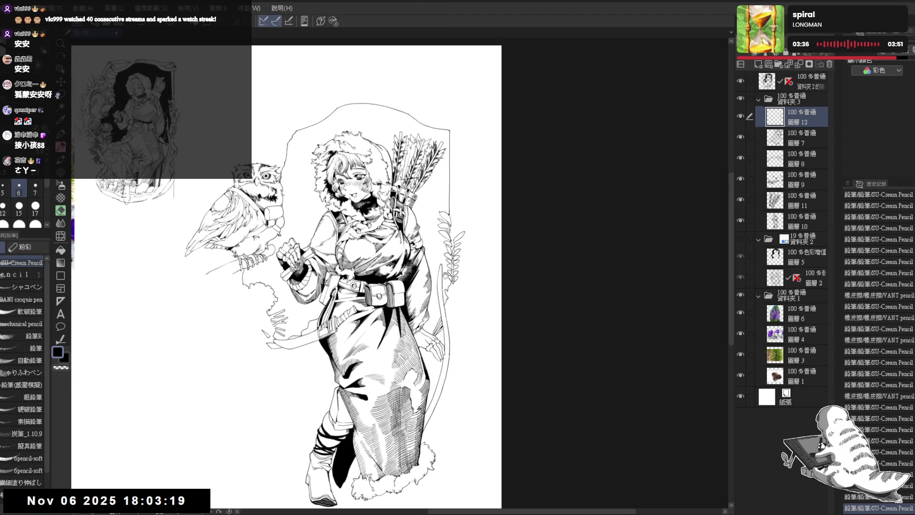
scroll(430, 232, "up", 1)
scroll(420, 165, "up", 1)
scroll(439, 208, "up", 2)
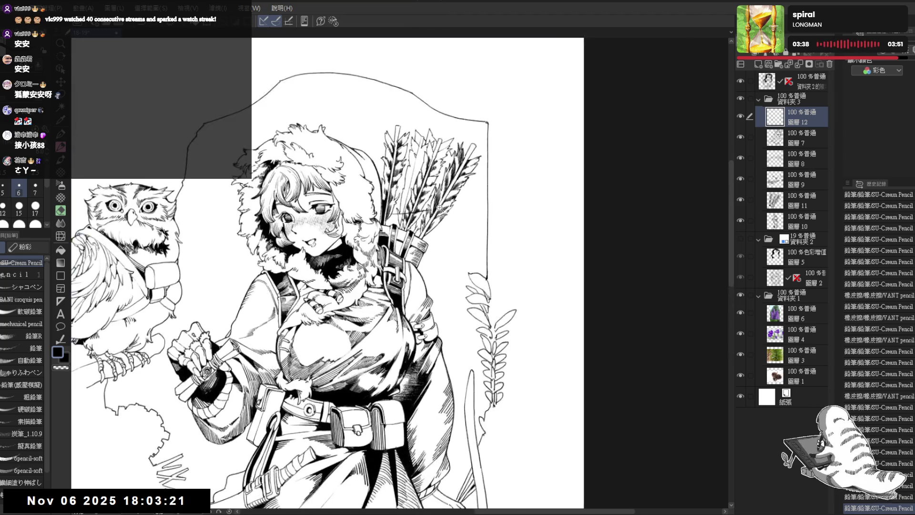
- Erase stray marks around the girl, switching to the harder 較硬 eraser
key("e")
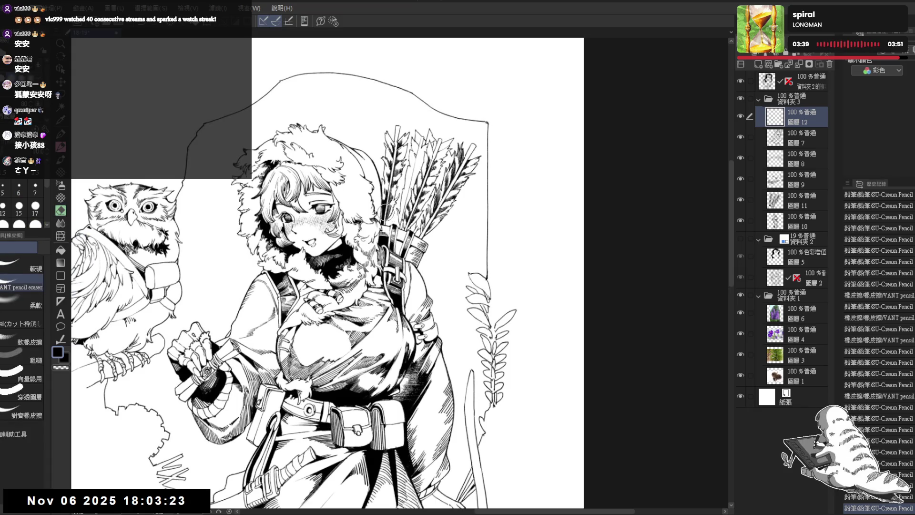
left_click(437, 239)
left_click_drag(437, 239, 450, 213)
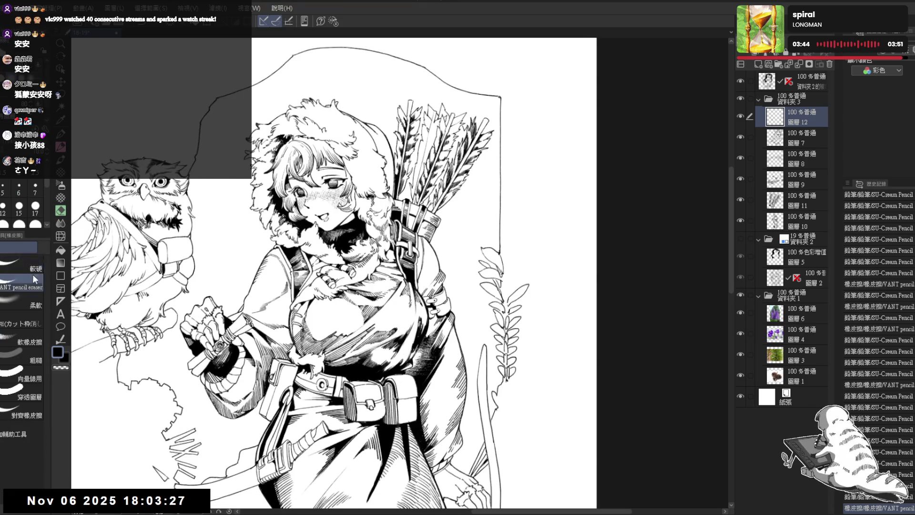
left_click(29, 267)
mouse_move(419, 157)
left_mouse_down()
mouse_move(391, 136)
mouse_move(418, 174)
left_mouse_up()
key("p")
- Choose the Fill tool and set it to reference all visible layers
scroll(420, 174, "down", 3)
key("m")
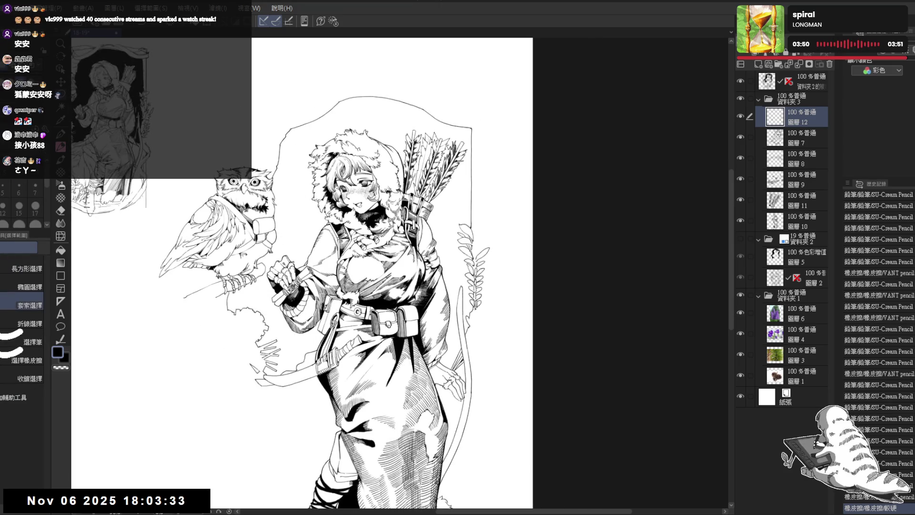
key("g")
left_click(272, 321)
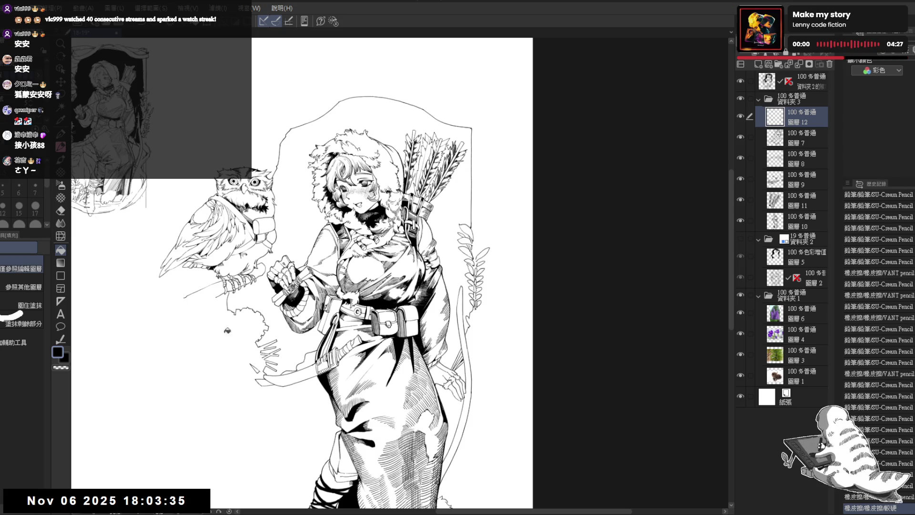
- Fill the areas behind the hand, sword, girl and owl with black, including leftover gaps
left_click(24, 287)
left_click(302, 350)
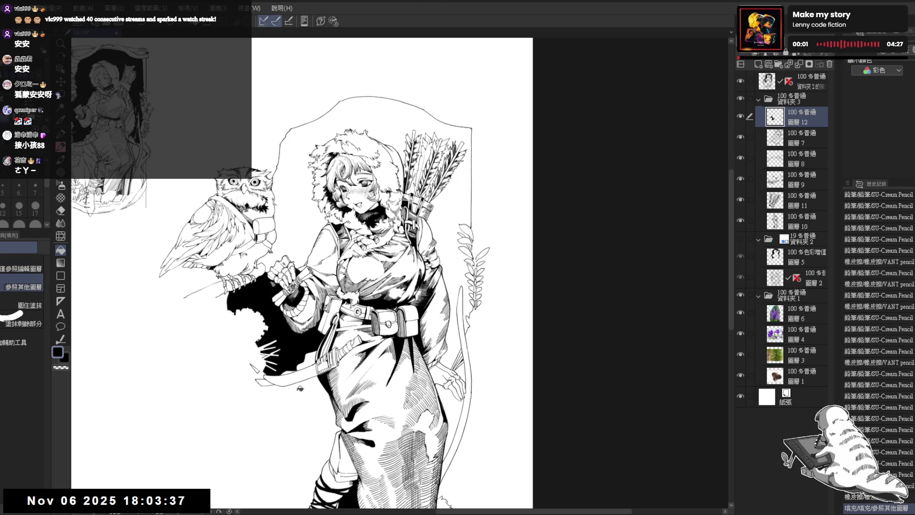
key("p")
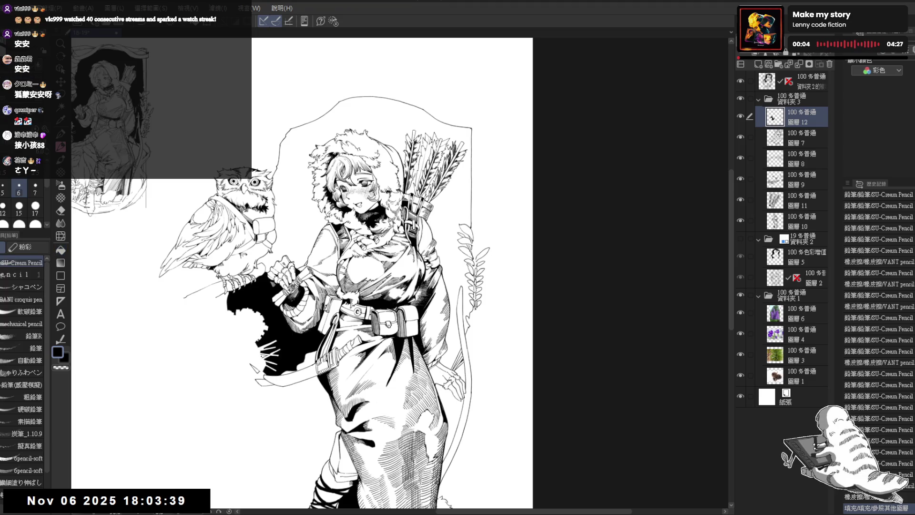
key("g")
left_click(266, 355)
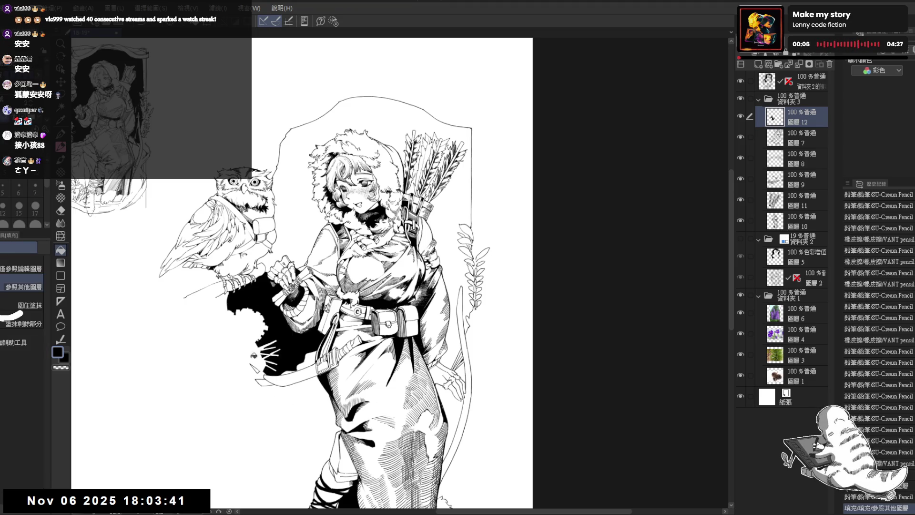
left_click(260, 367)
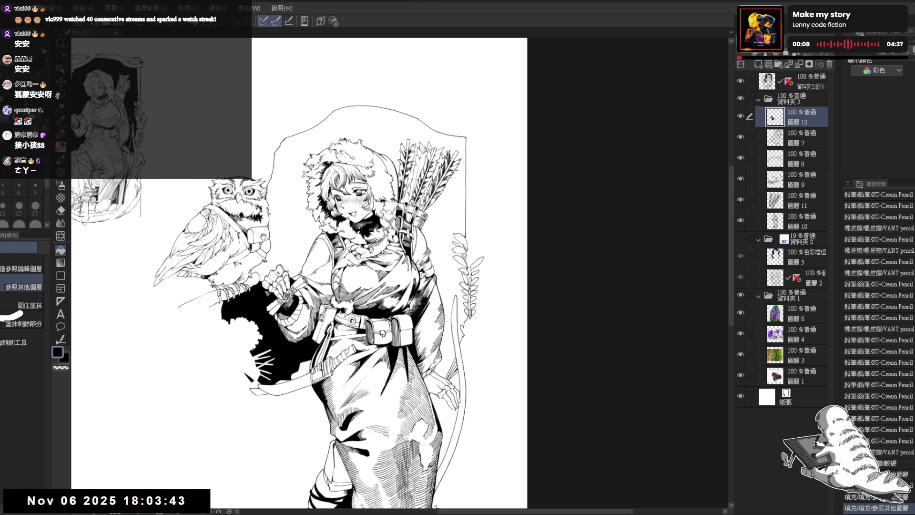
left_click(292, 243)
- Rotate the view to inspect the black fill and toggle the sketch folder to compare
key("r")
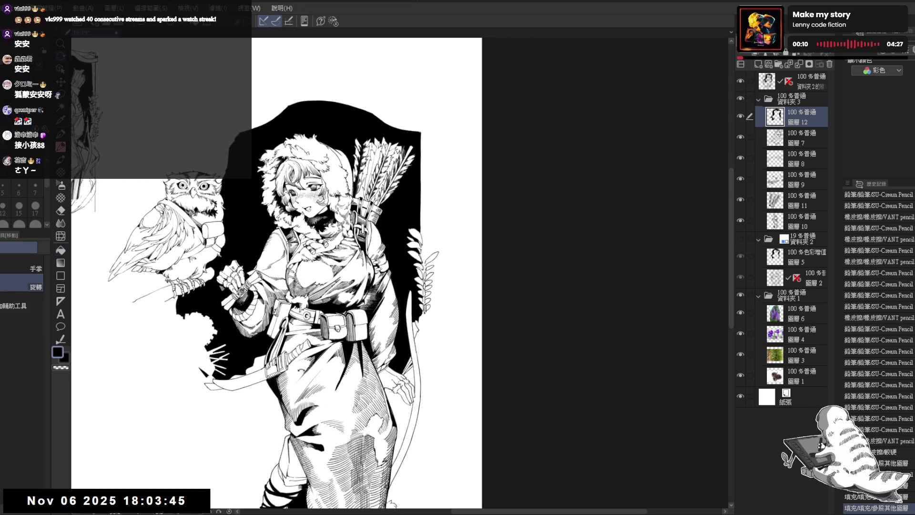
left_click_drag(311, 278, 415, 338)
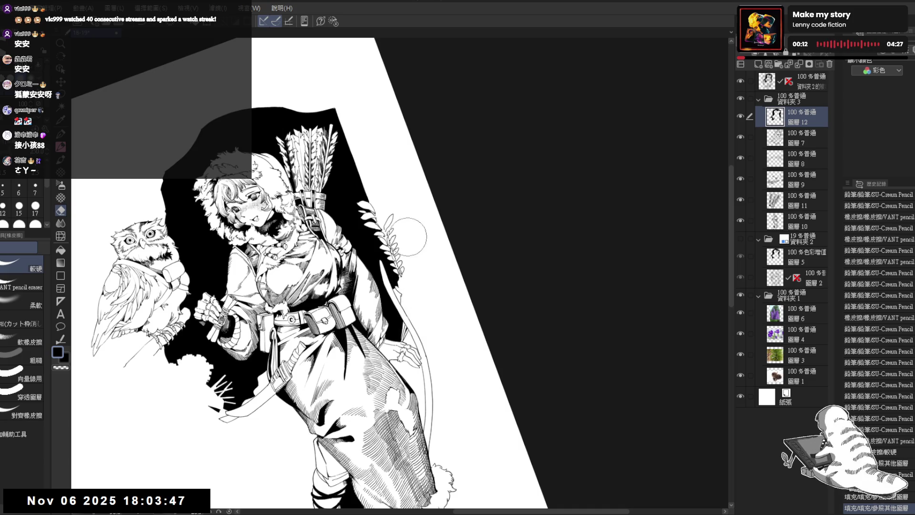
left_click_drag(409, 237, 445, 301)
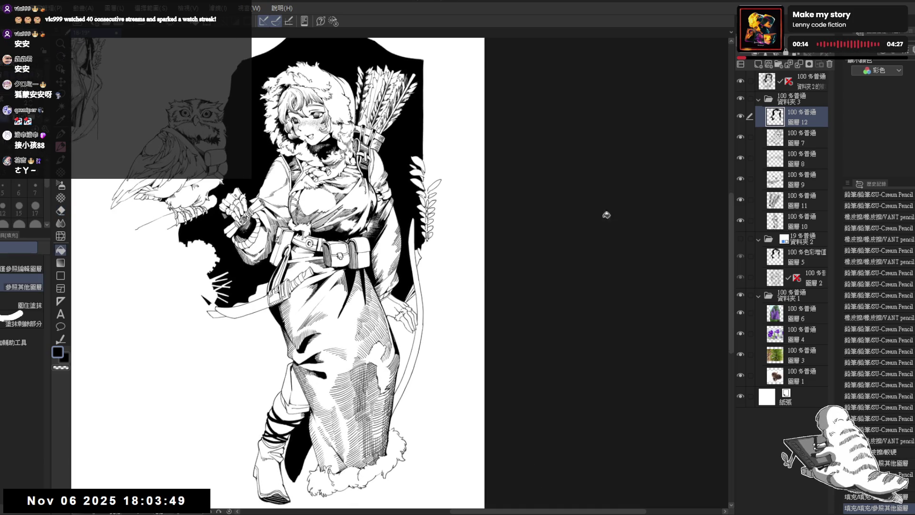
left_click(741, 238)
left_click(742, 238)
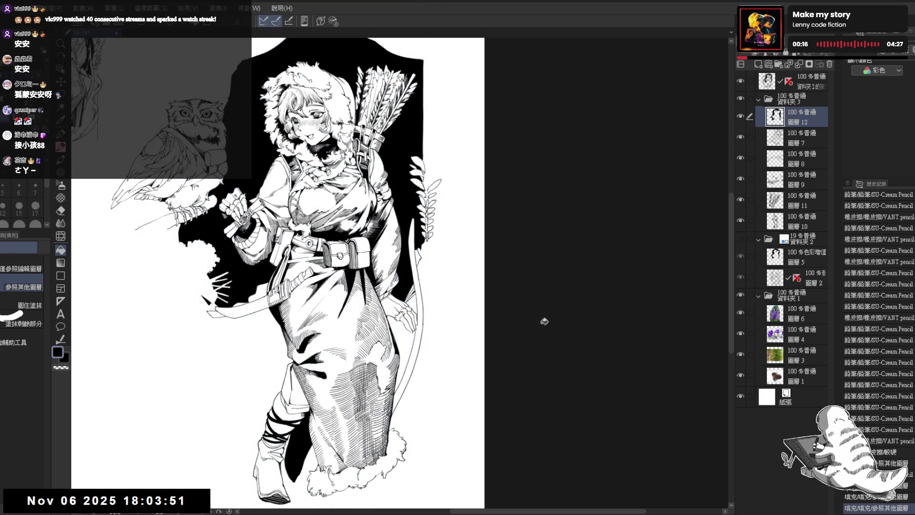
scroll(497, 245, "up", 2)
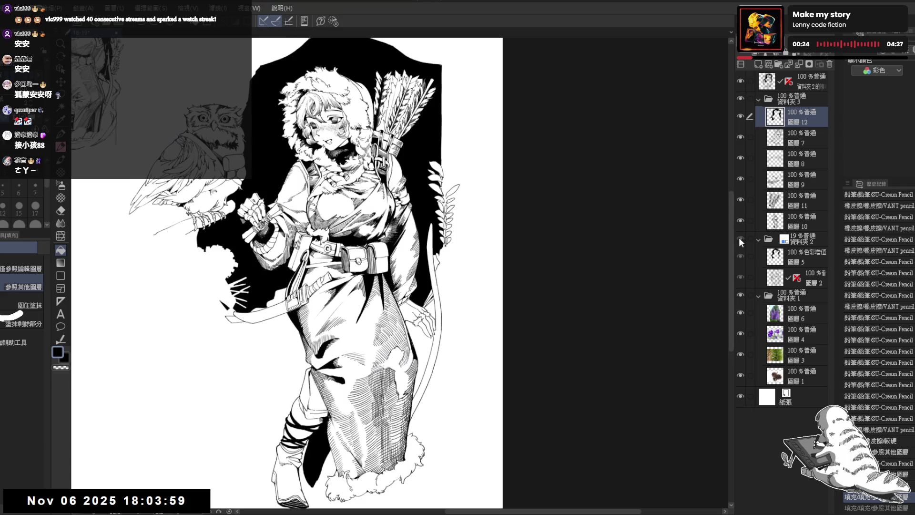
left_click(741, 239)
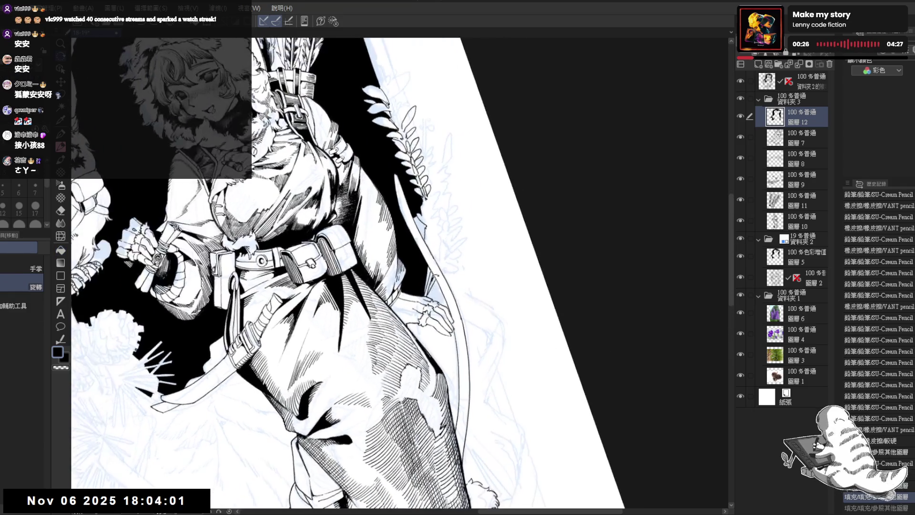
- Try a pencil touch-up near the skirt, undo it, and hide the sketch folder again
key("p")
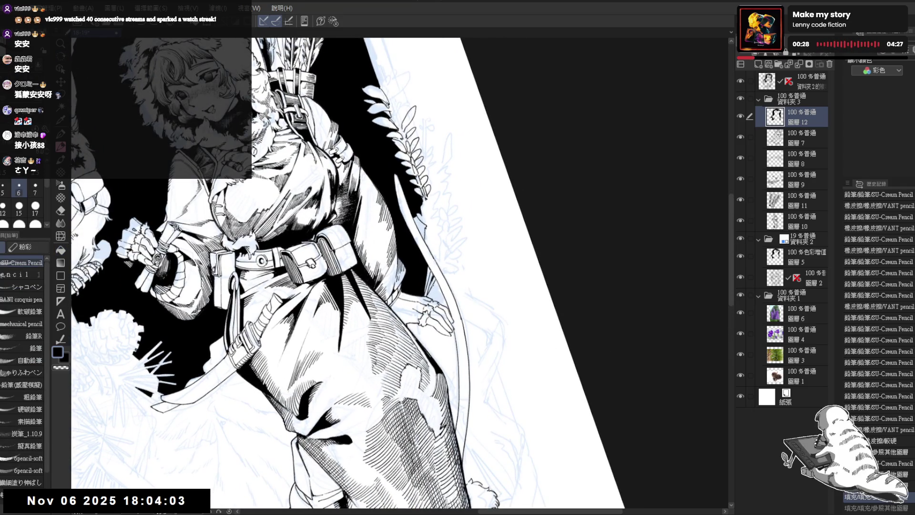
left_click_drag(438, 285, 443, 294)
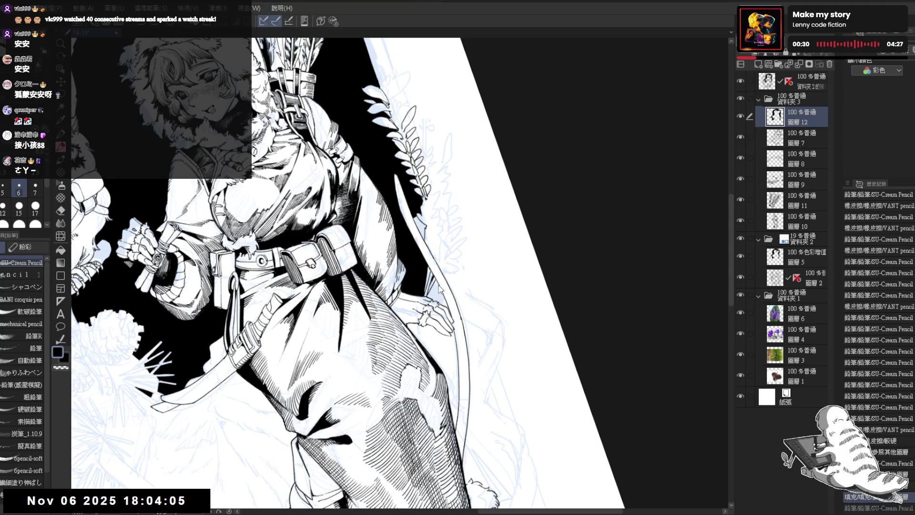
key("ctrl+z")
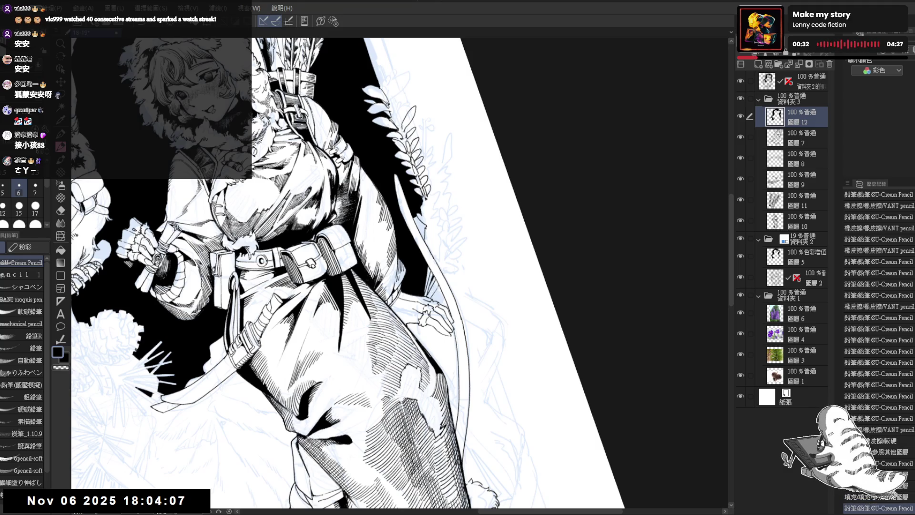
key("ctrl+z")
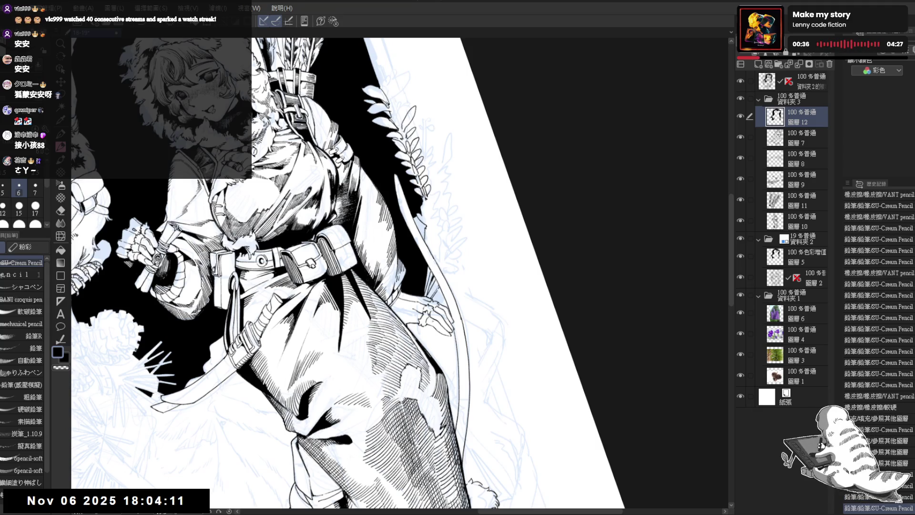
key("^")
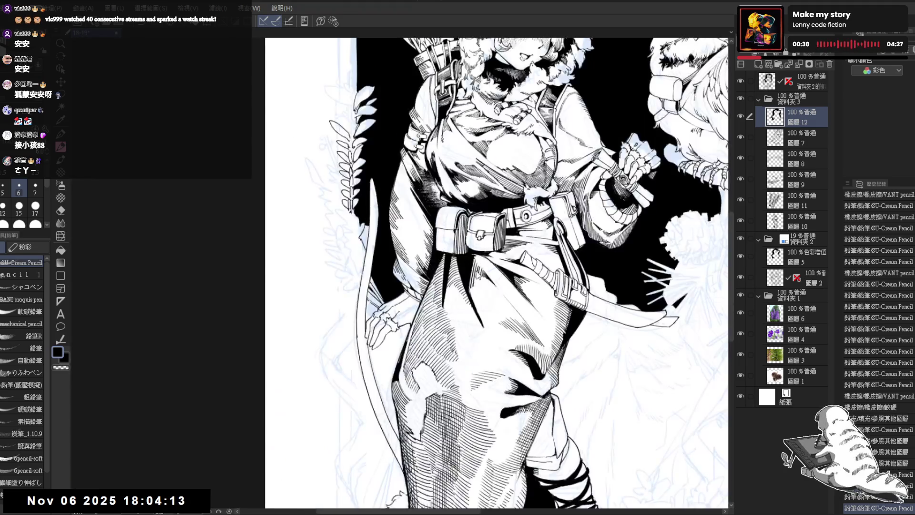
scroll(470, 246, "up", 1)
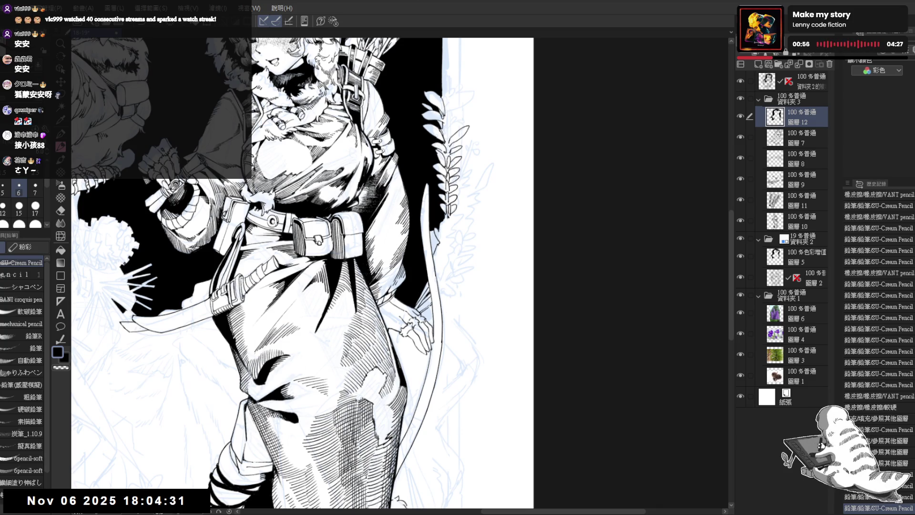
left_click_drag(472, 230, 420, 214)
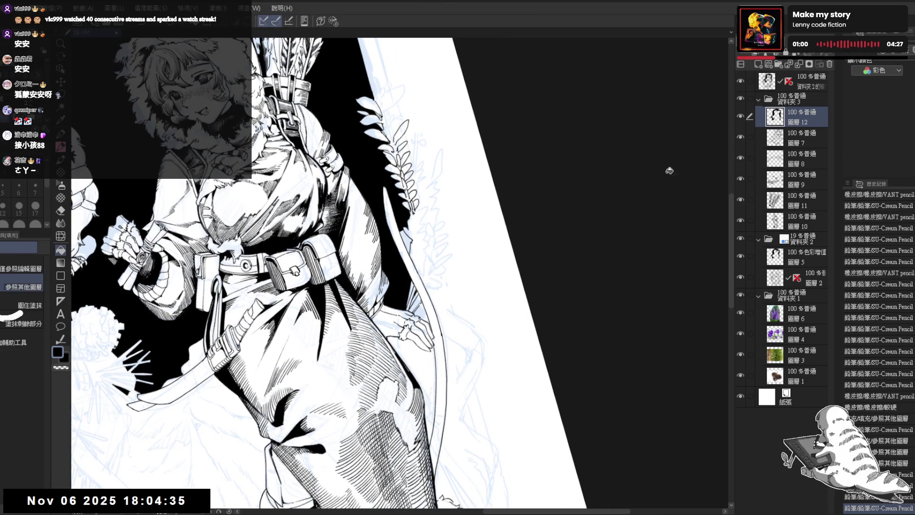
left_click(741, 239)
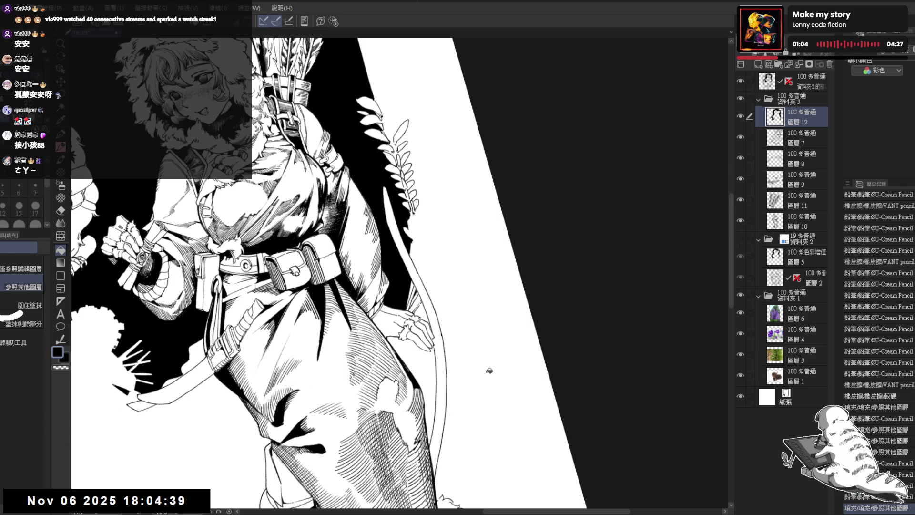
mouse_move(486, 369)
left_mouse_down()
mouse_move(468, 239)
mouse_move(492, 219)
left_mouse_up()
scroll(491, 217, "down", 2)
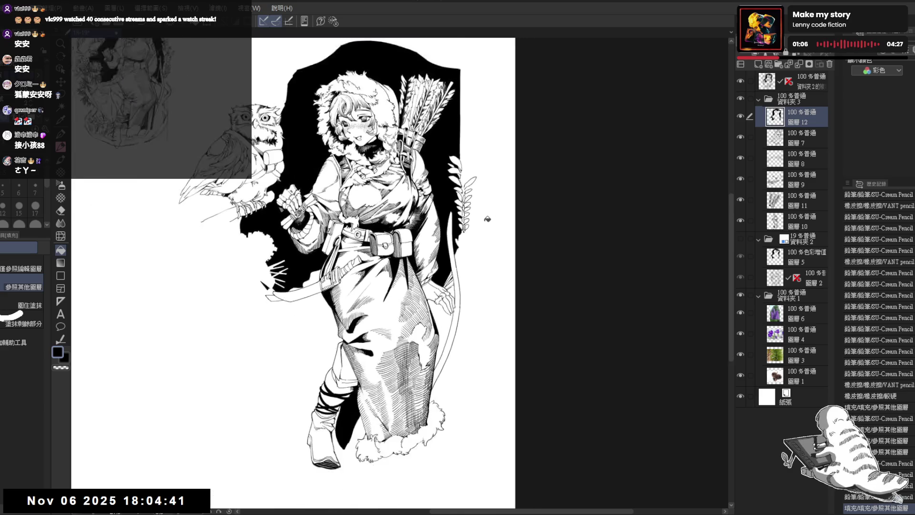
- Show the blue sketch folder again and move the view to the fern beside the cloak
scroll(486, 215, "down", 1)
scroll(490, 217, "down", 1)
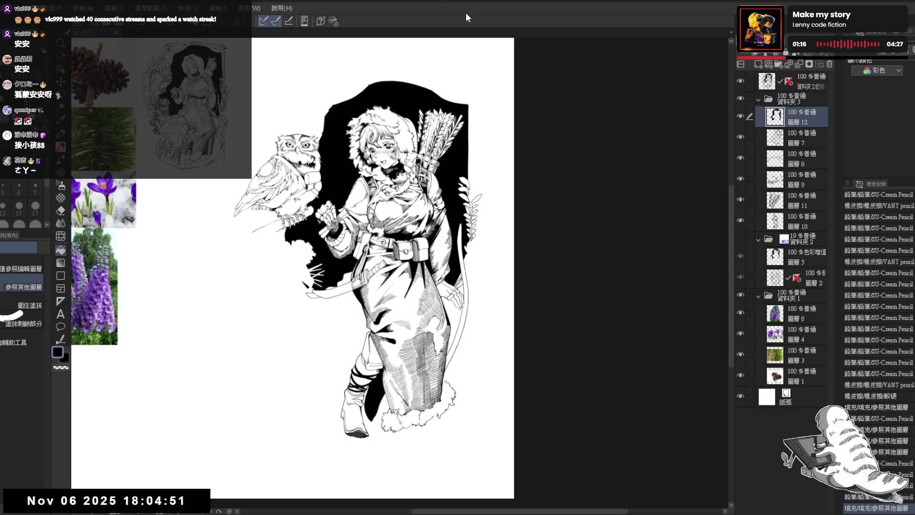
left_click_drag(382, 238, 396, 240)
scroll(400, 180, "up", 2)
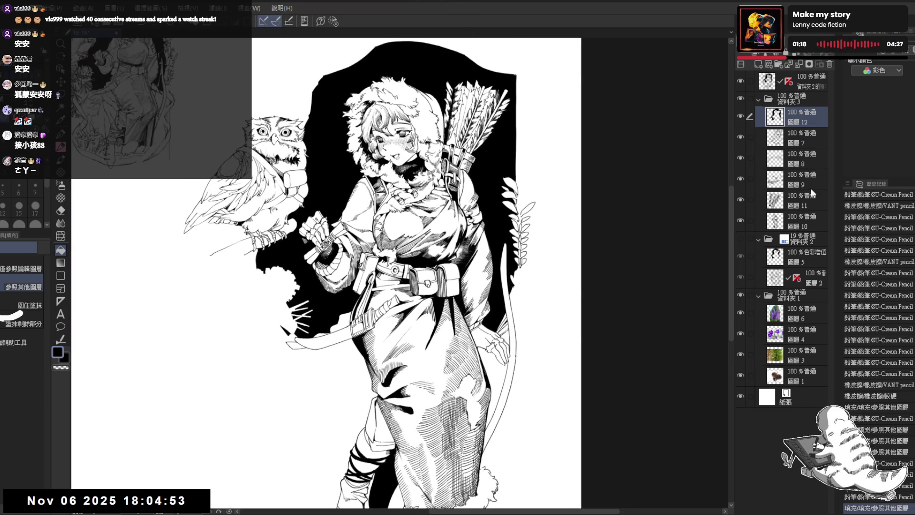
left_click(740, 239)
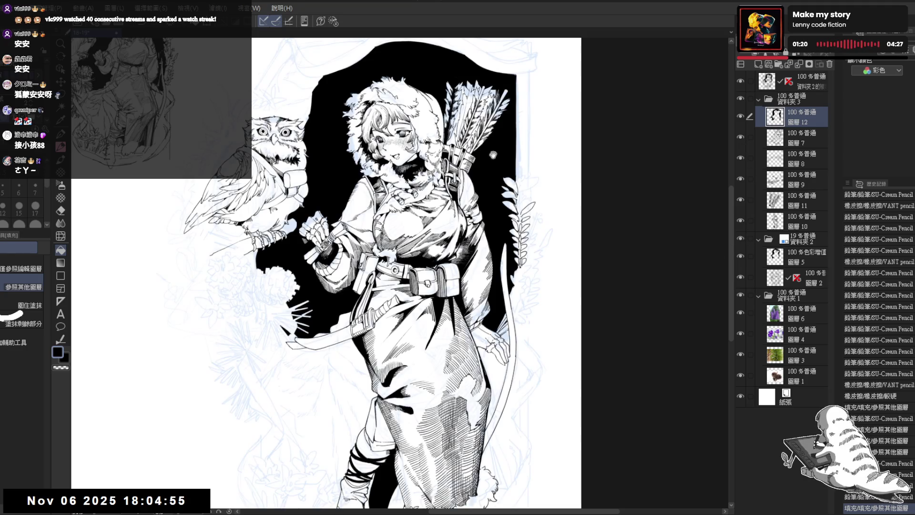
left_click_drag(511, 237, 466, 207)
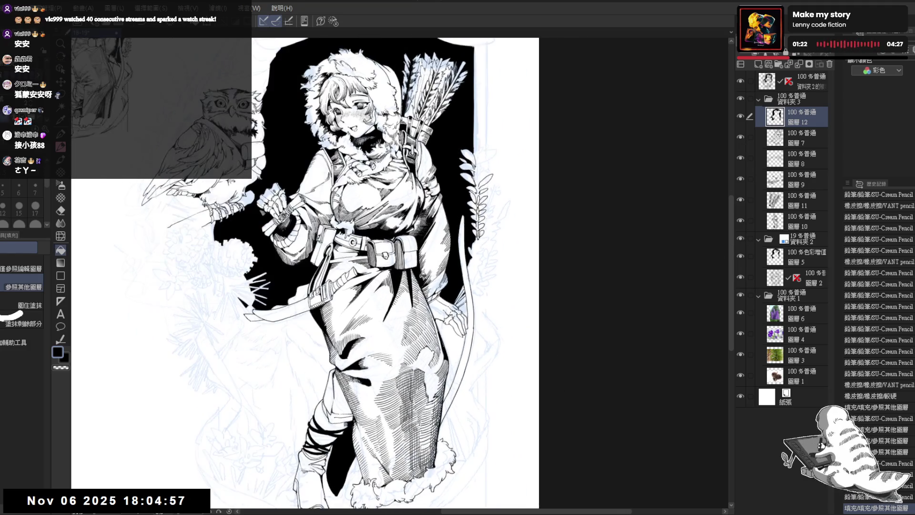
left_click_drag(305, 271, 299, 256)
scroll(405, 248, "up", 1)
scroll(414, 215, "up", 1)
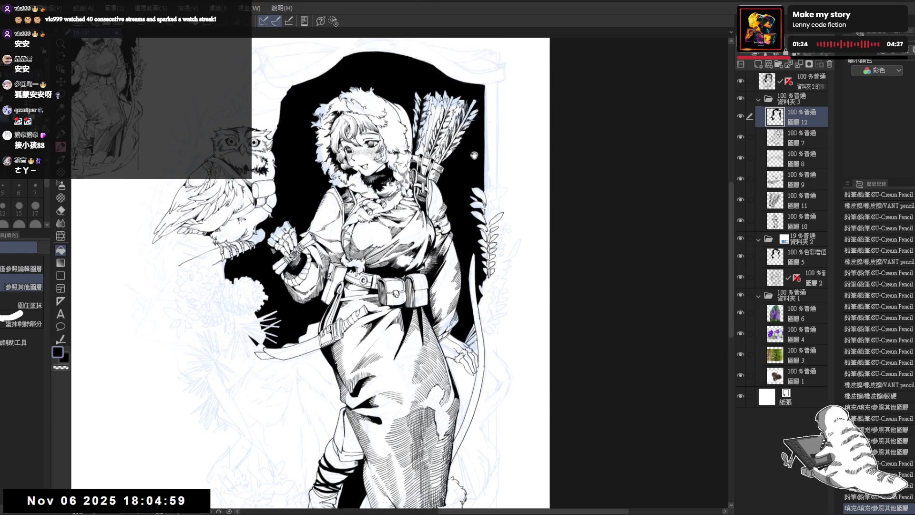
scroll(417, 249, "up", 1)
scroll(469, 204, "up", 1)
scroll(469, 204, "down", 3)
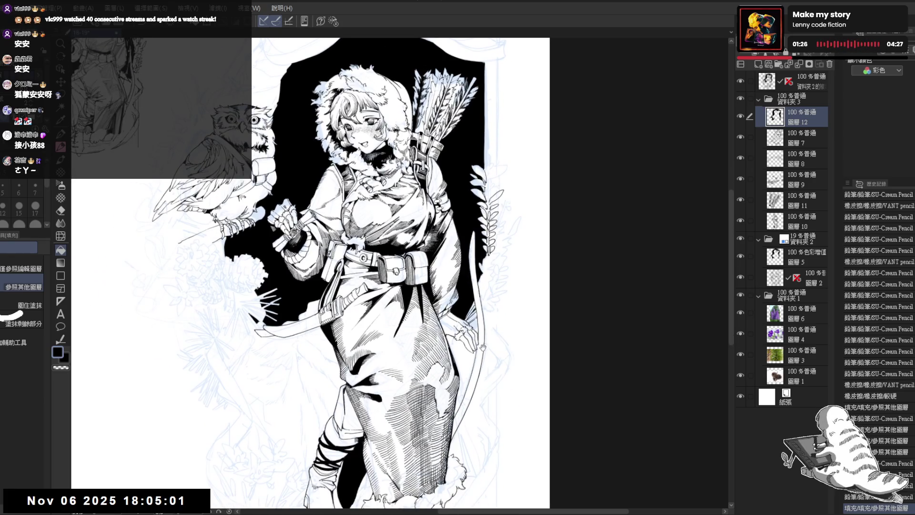
left_click_drag(448, 323, 456, 328)
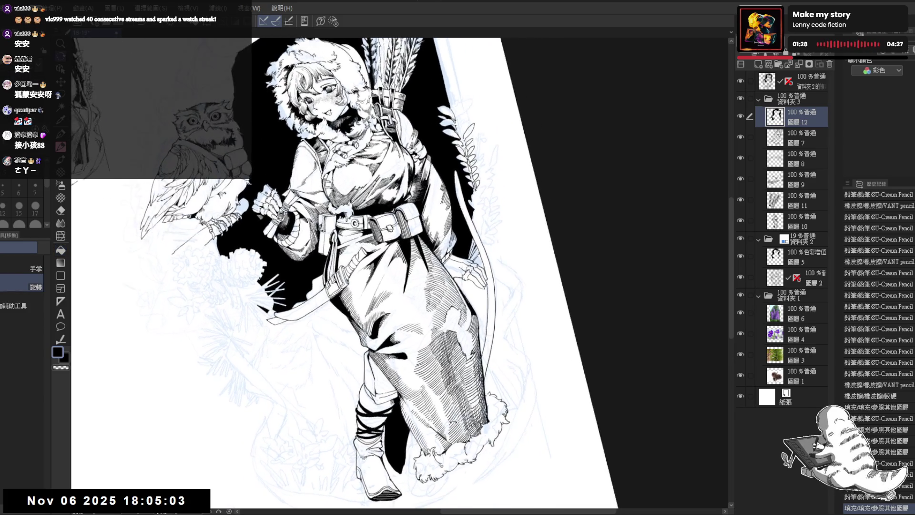
- Ink short strokes at the fern's leaf tip, erasing one bit and adding more detail
key("p")
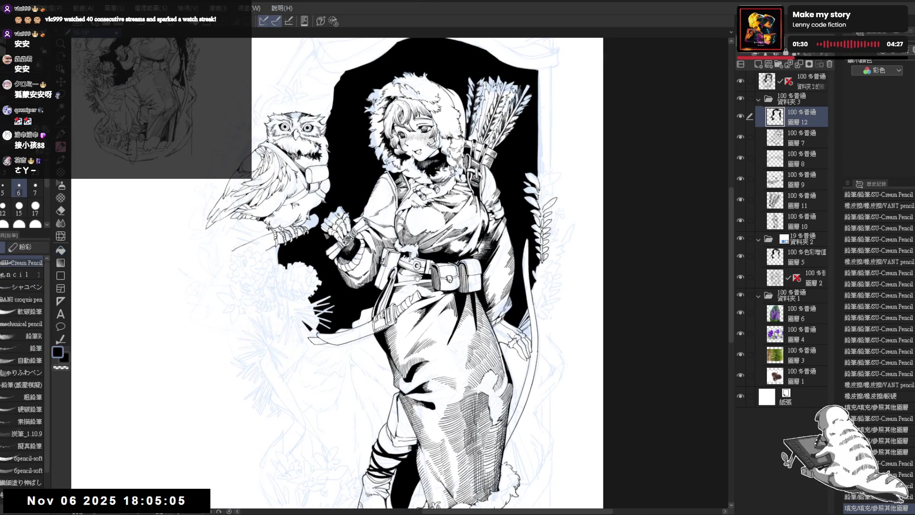
left_click_drag(517, 200, 488, 179)
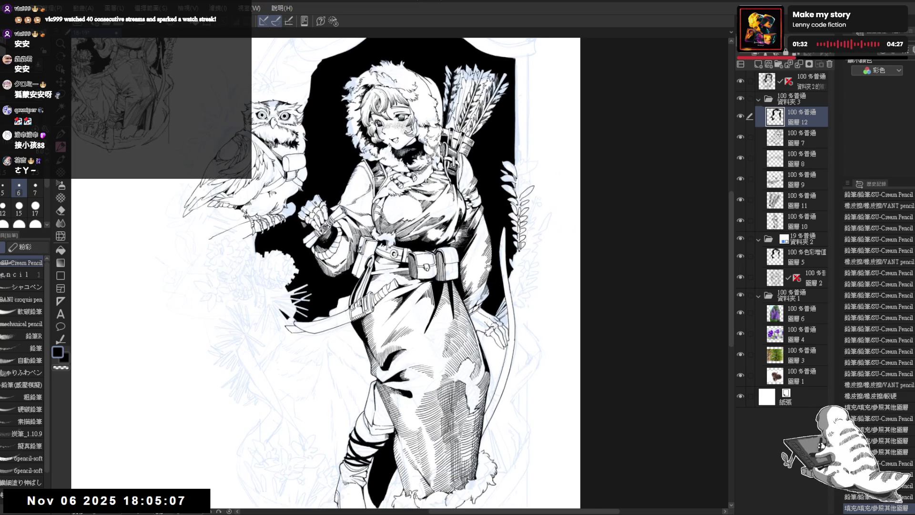
scroll(493, 172, "up", 1)
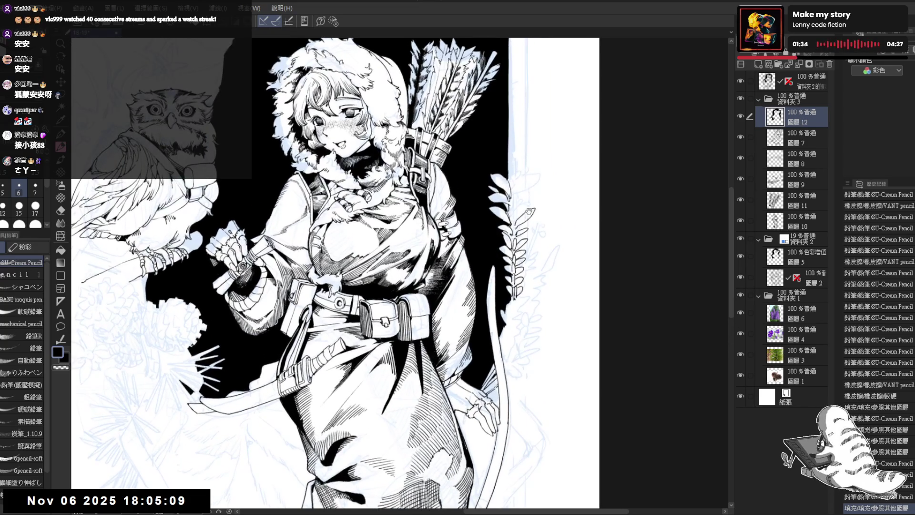
scroll(504, 191, "up", 1)
left_click_drag(504, 191, 495, 204)
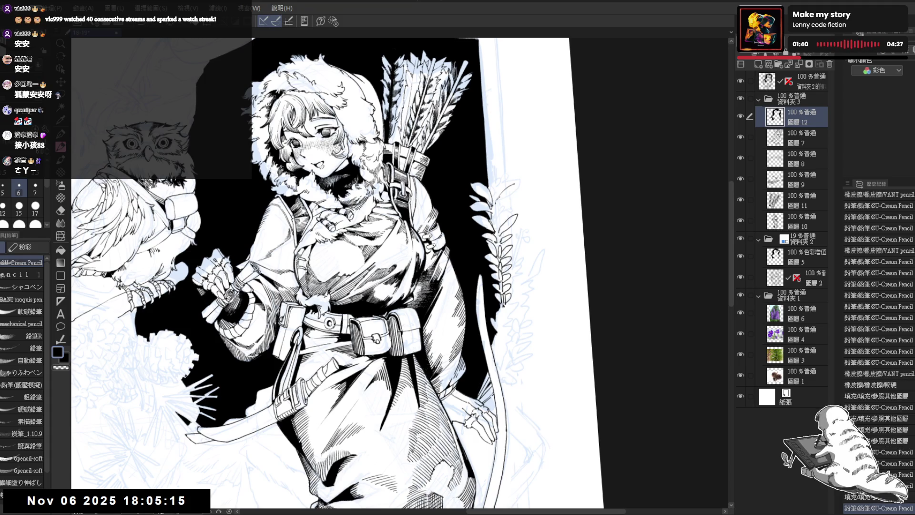
left_click_drag(499, 198, 512, 190)
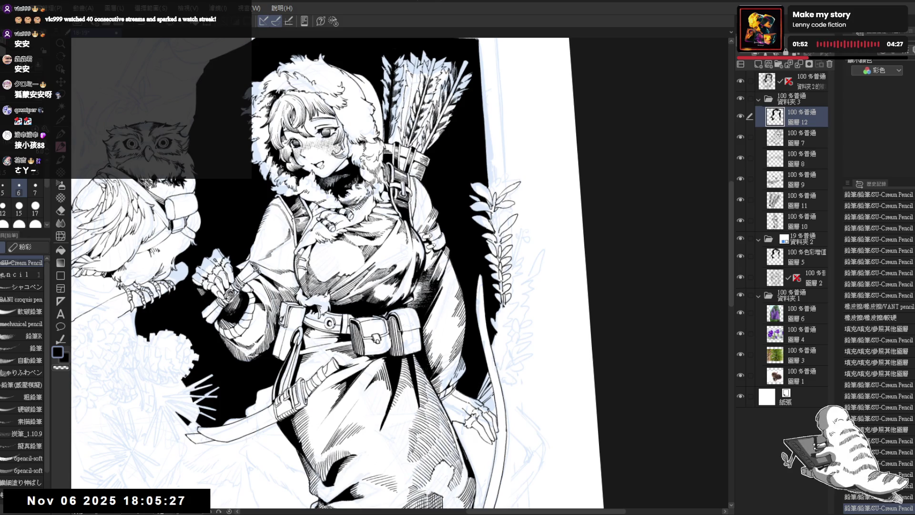
mouse_move(494, 215)
left_mouse_down()
mouse_move(481, 229)
mouse_move(507, 202)
left_mouse_up()
key("e")
key("p")
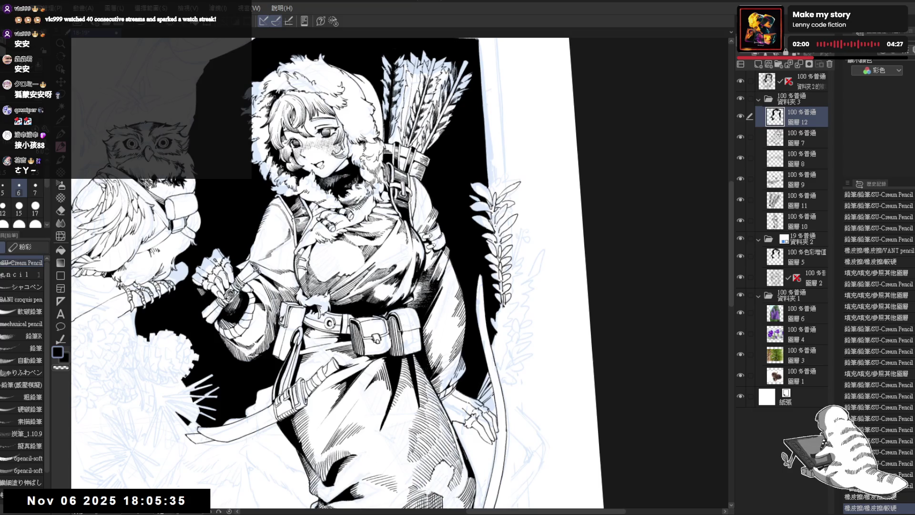
left_click_drag(496, 210, 505, 205)
- Reset the rotation, zoom out, then tilt the view and ink another stroke on the fern leaves
key("ctrl+@")
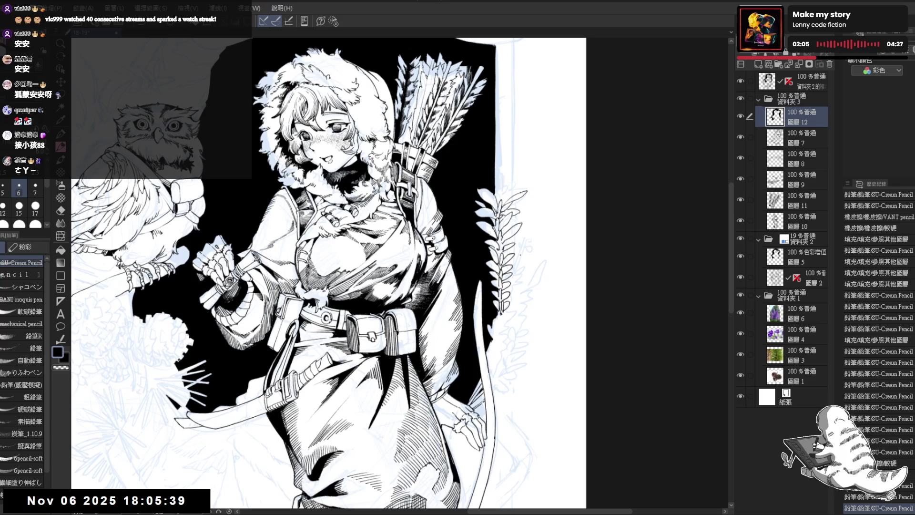
key("ctrl+minus")
key("ctrl+minus")
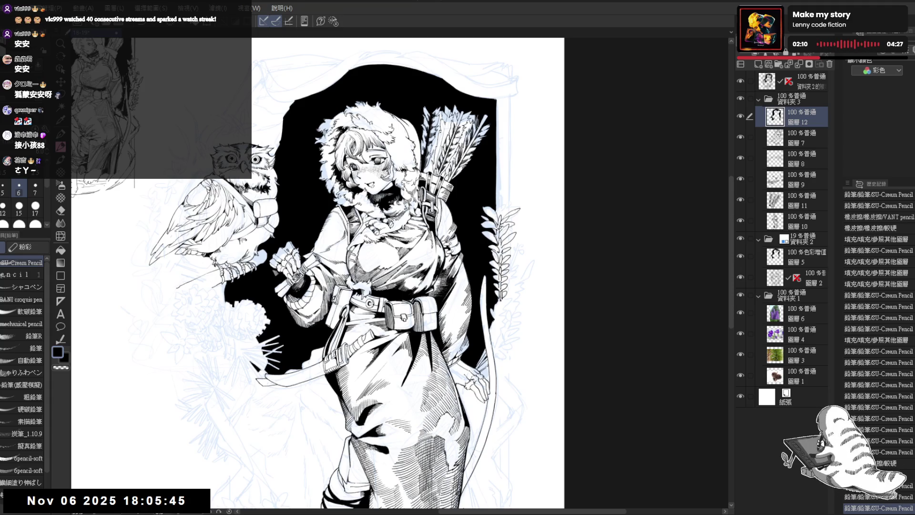
scroll(482, 230, "up", 2)
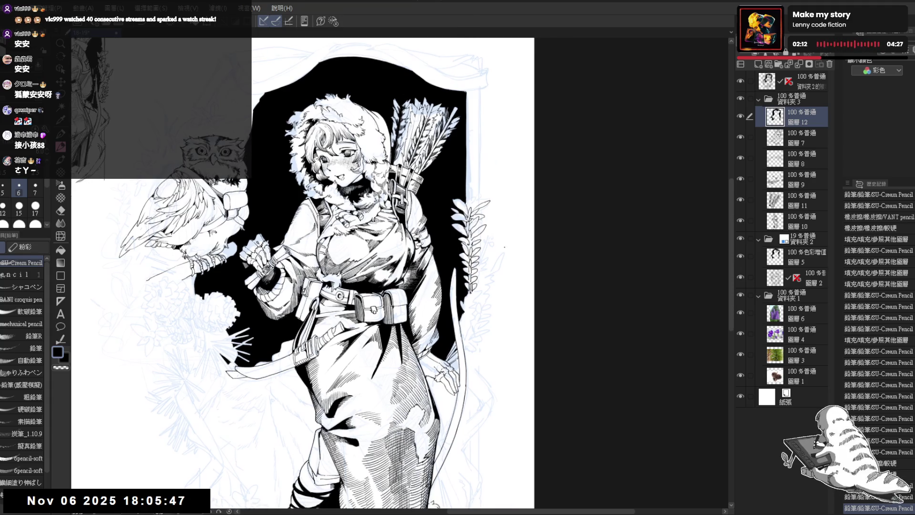
left_click_drag(465, 228, 450, 171)
scroll(466, 205, "up", 1)
scroll(466, 205, "up", 1)
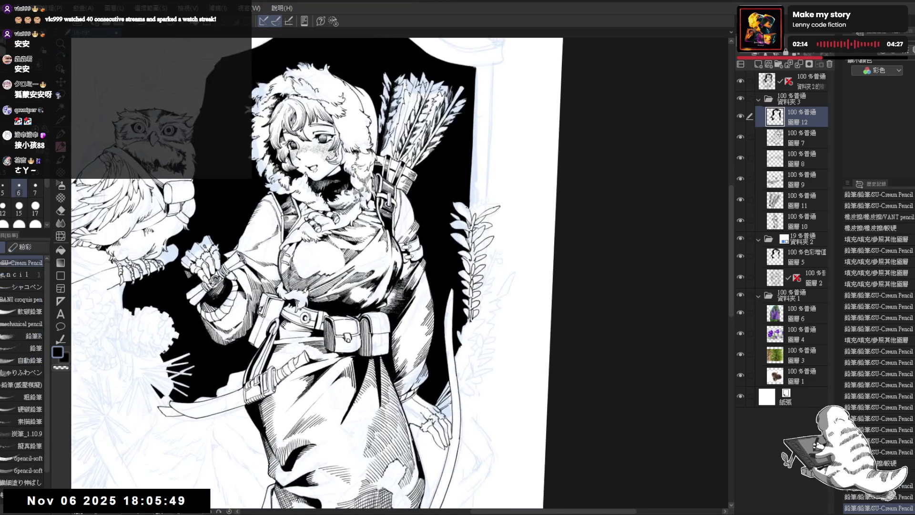
mouse_move(466, 203)
left_mouse_down()
mouse_move(472, 219)
mouse_move(483, 211)
left_mouse_up()
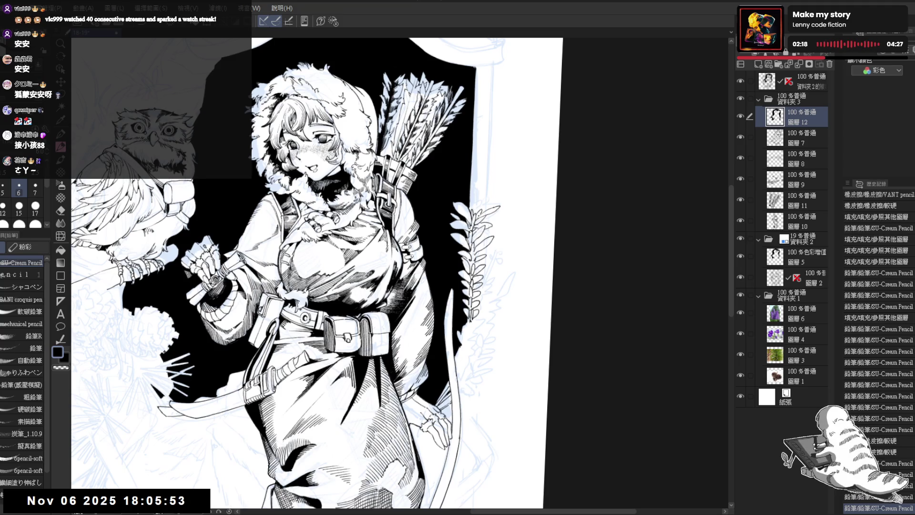
scroll(377, 272, "down", 2)
scroll(376, 272, "down", 1)
scroll(376, 272, "down", 1)
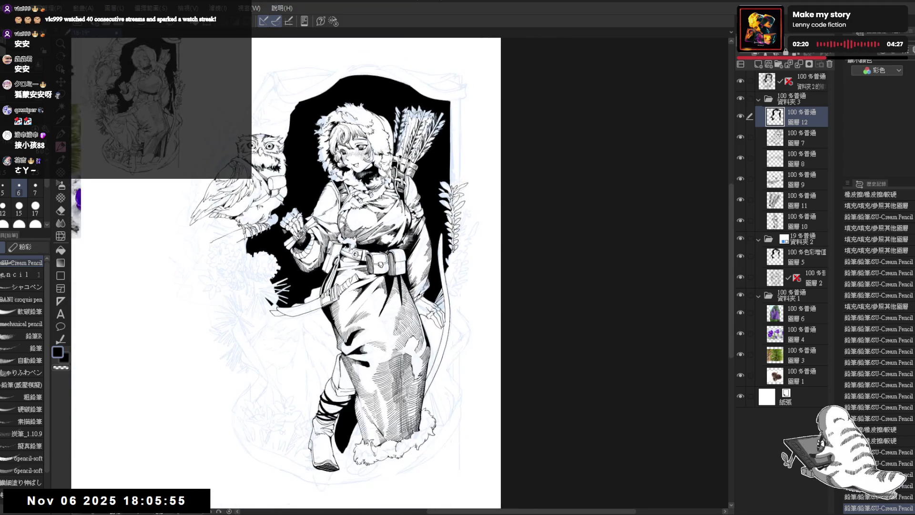
- With the sketch hidden, erase a small stray mark, then show the sketch and undo the last stroke
left_click(743, 241)
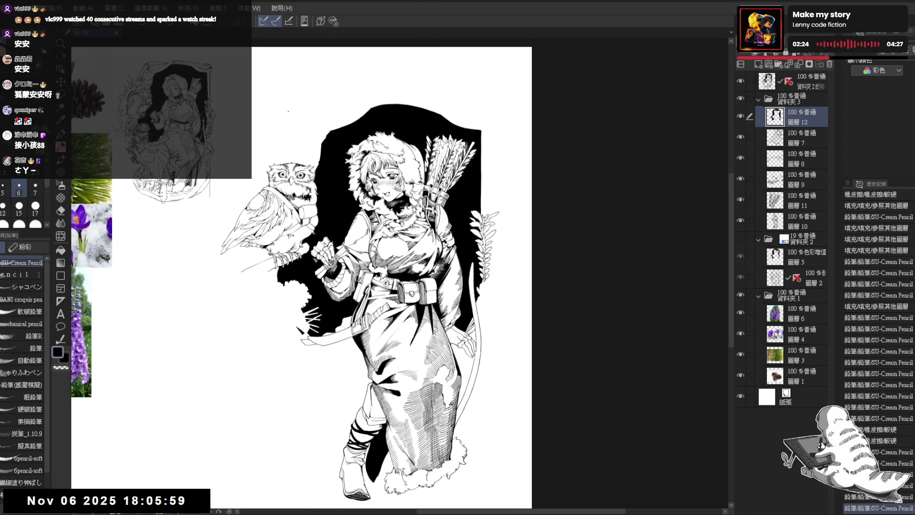
mouse_move(304, 113)
left_mouse_down()
mouse_move(315, 124)
mouse_move(311, 80)
left_mouse_up()
left_click_drag(308, 306, 327, 325)
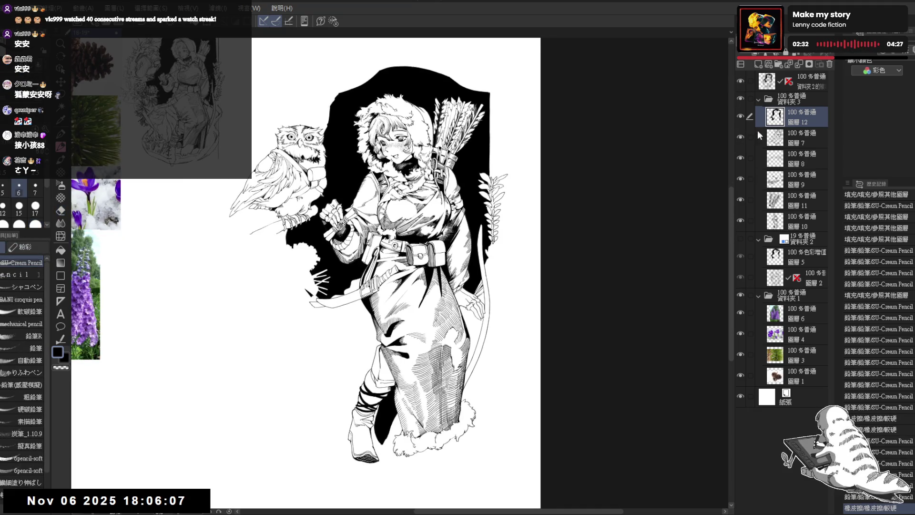
left_click_drag(502, 224, 564, 224)
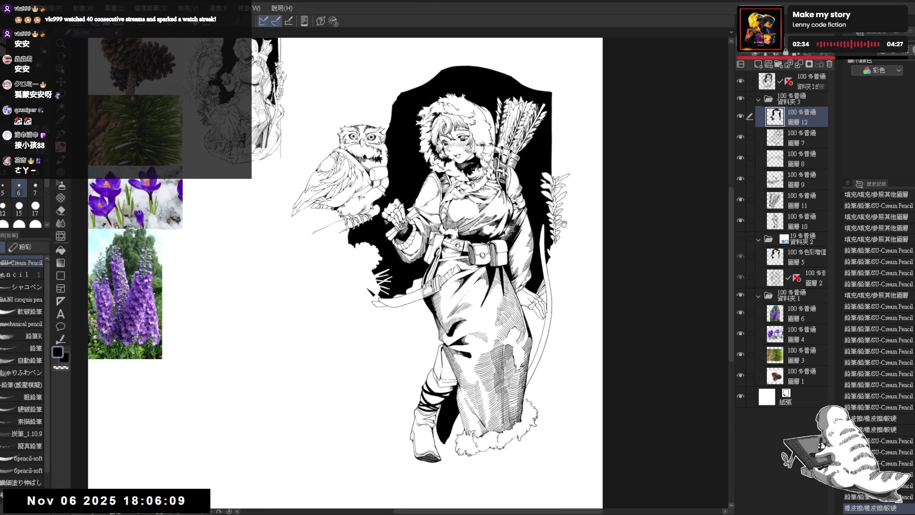
left_click(741, 241)
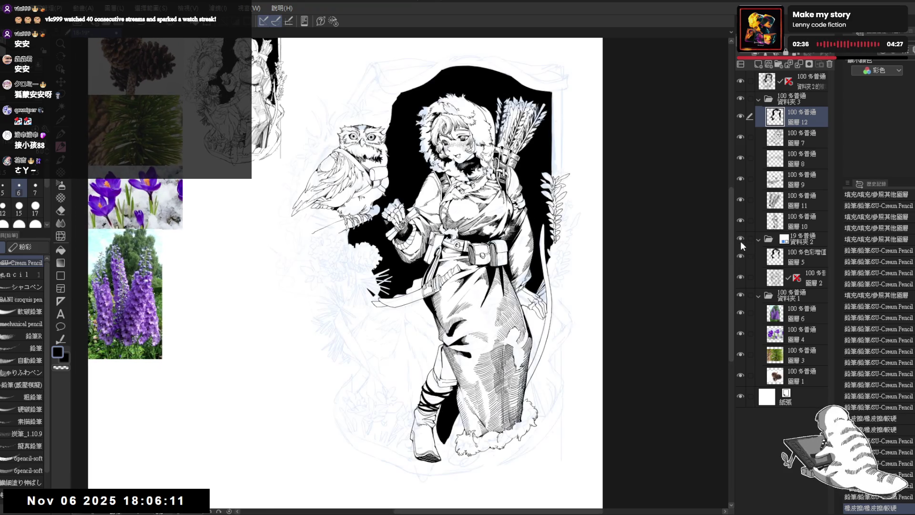
left_click_drag(330, 283, 336, 257)
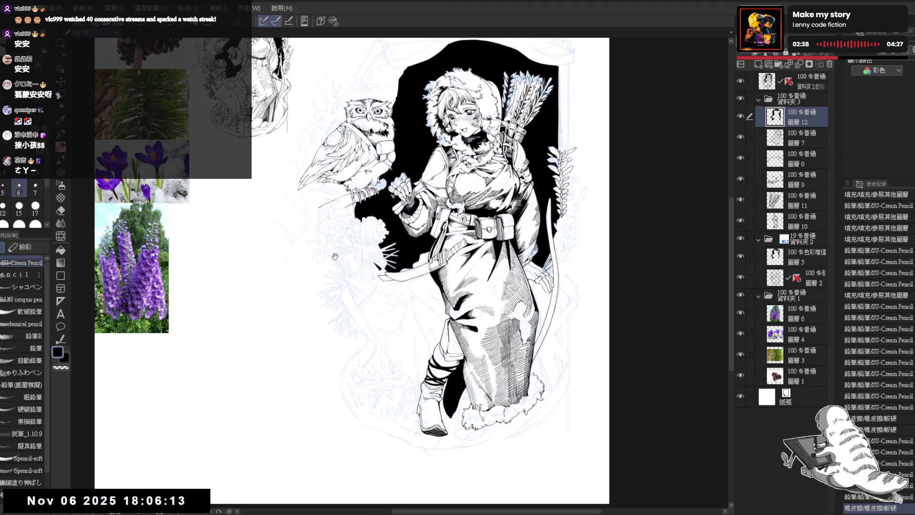
scroll(335, 256, "up", 2)
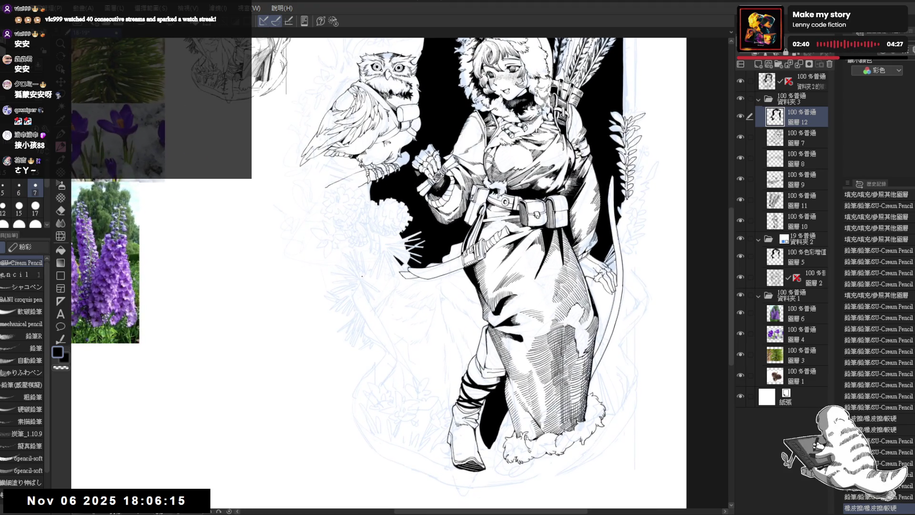
key("ctrl+z")
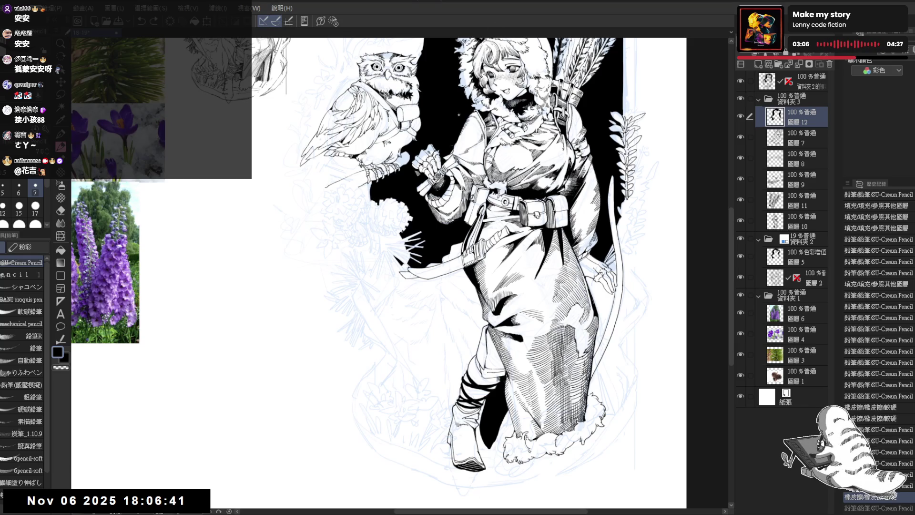
- Draw the first curve of the ribbon banner left of the figure
left_click_drag(408, 324, 401, 314)
left_click_drag(335, 268, 354, 235)
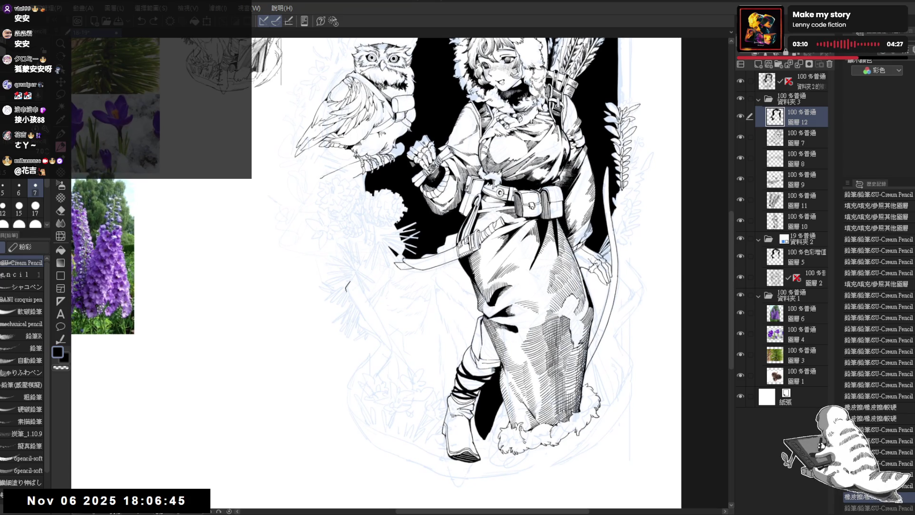
left_click_drag(347, 290, 390, 361)
key("^")
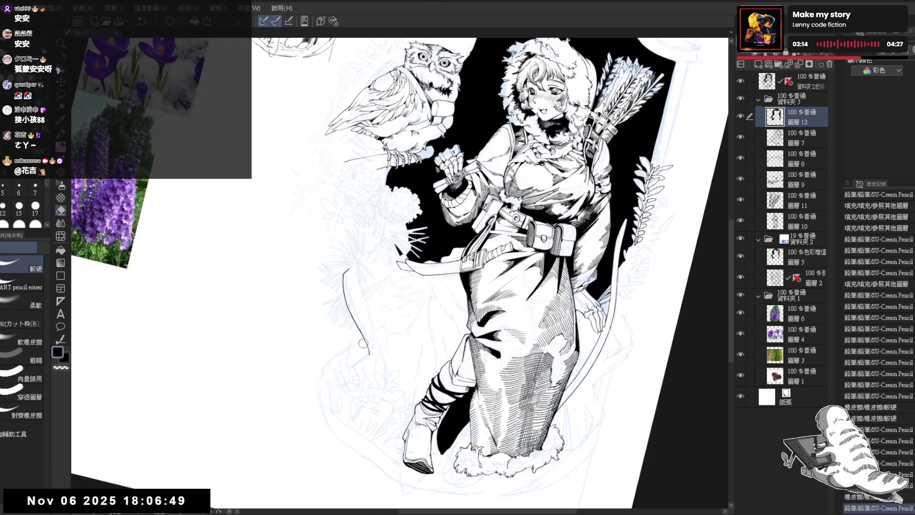
- Ink and trim the ribbon's edge, then extend its curved line downward
left_click_drag(360, 333, 378, 361)
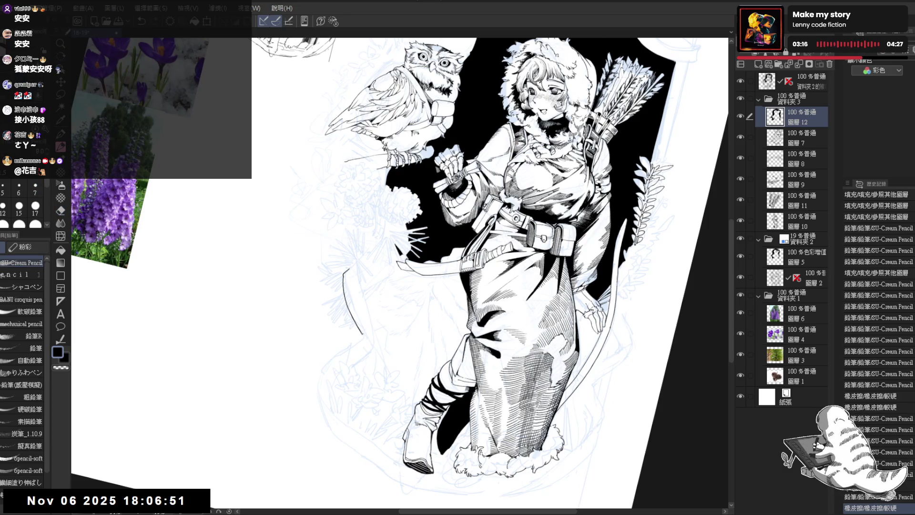
left_click_drag(363, 336, 368, 350)
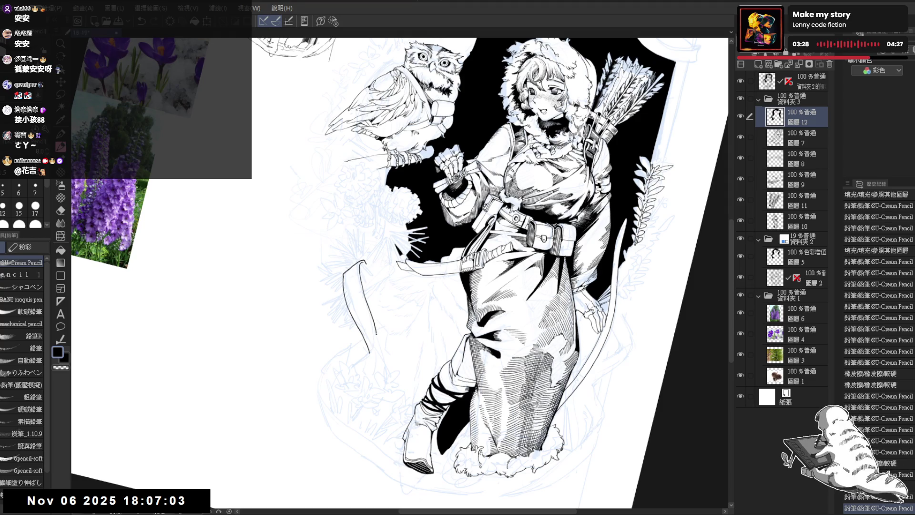
key("e")
mouse_move(374, 334)
left_mouse_down()
mouse_move(362, 297)
mouse_move(378, 329)
left_mouse_up()
key("p")
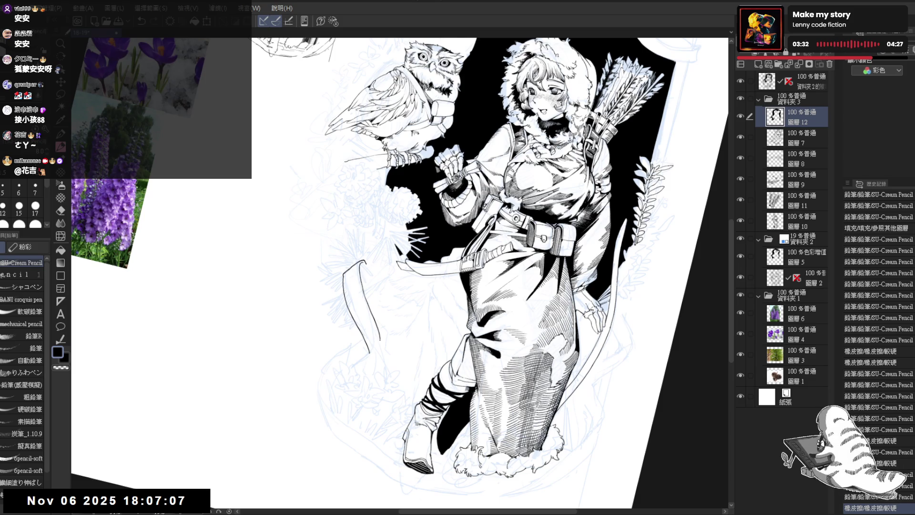
left_click_drag(476, 143, 391, 229)
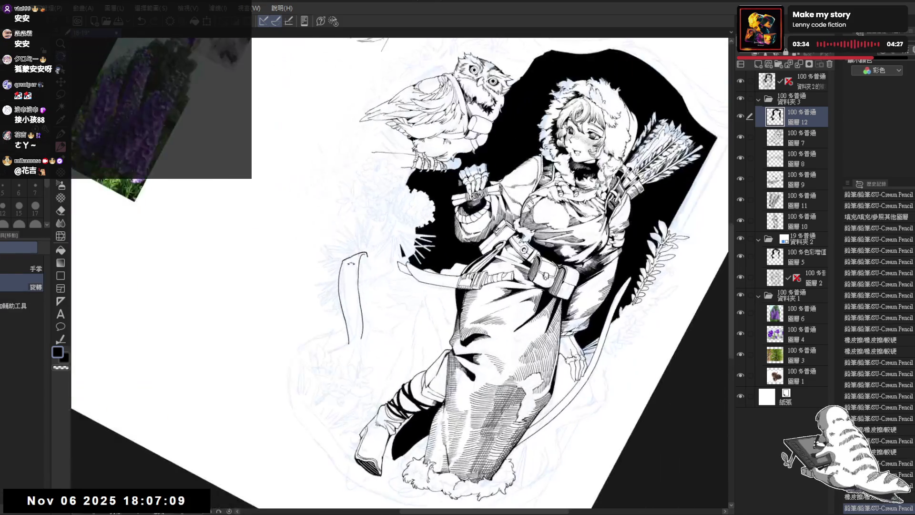
key("p")
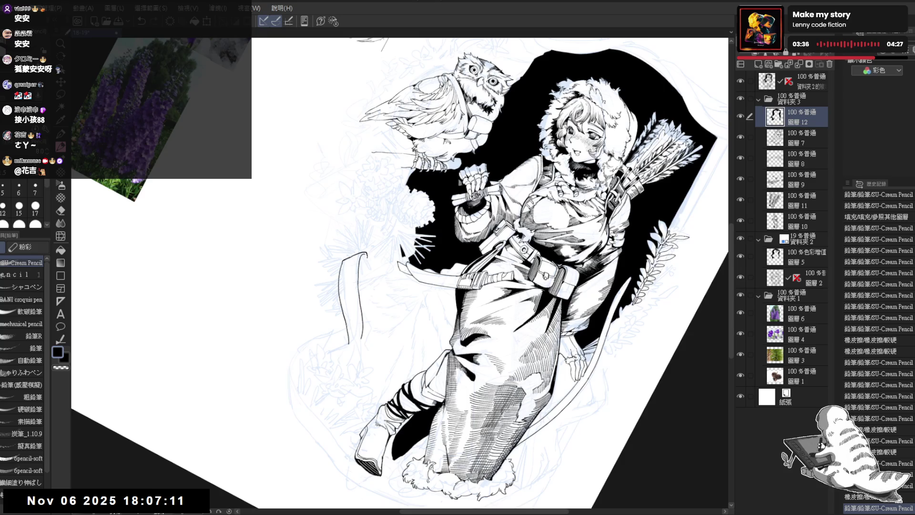
left_click_drag(367, 260, 372, 273)
- Rotate toward the boots and ink more ribbon strokes, mirroring the view to check
left_click_drag(477, 286, 391, 200)
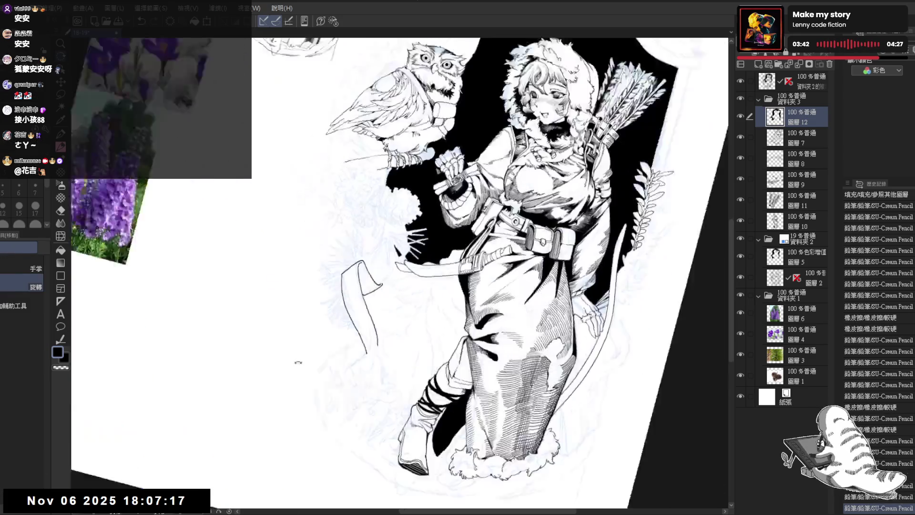
mouse_move(476, 267)
left_mouse_down()
mouse_move(409, 334)
mouse_move(397, 271)
left_mouse_up()
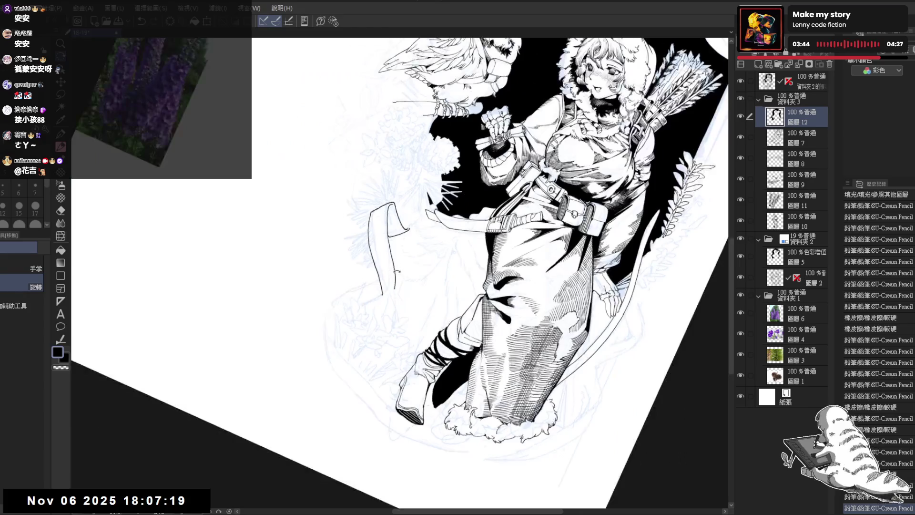
key("p")
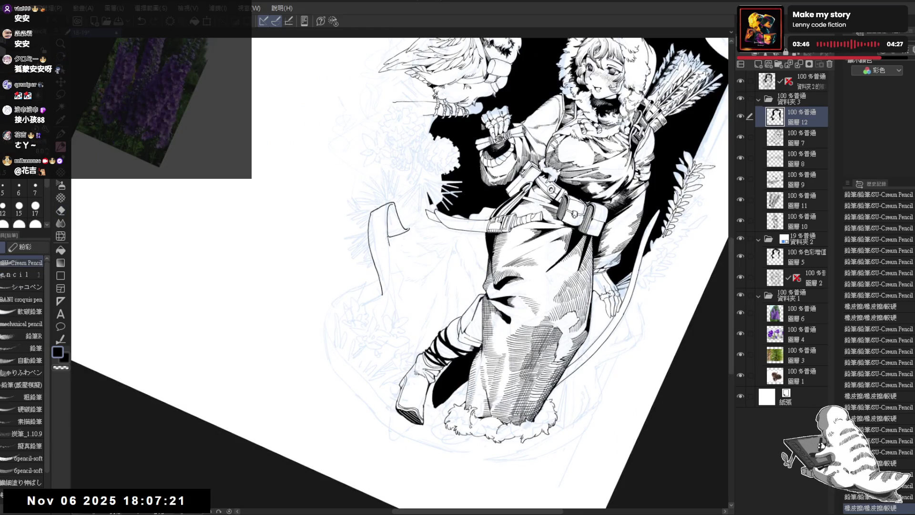
mouse_move(387, 235)
left_mouse_down()
mouse_move(396, 271)
mouse_move(413, 282)
left_mouse_up()
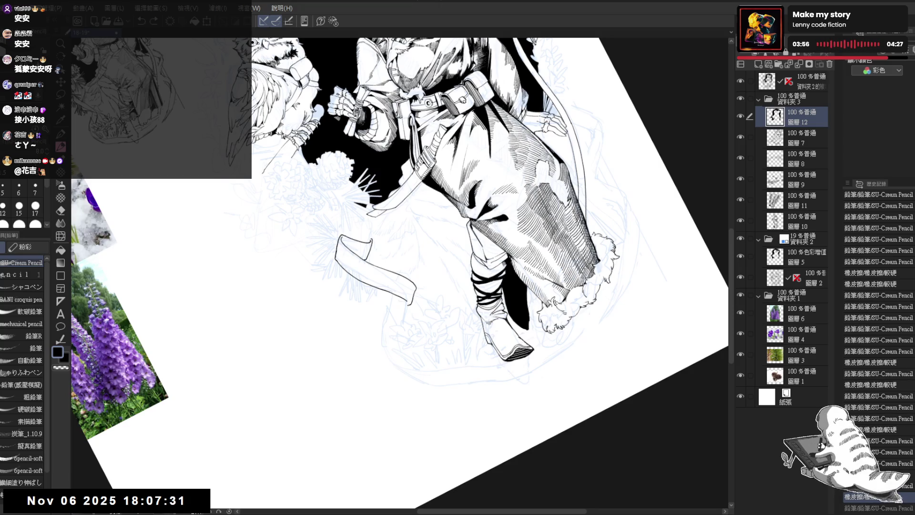
key("h")
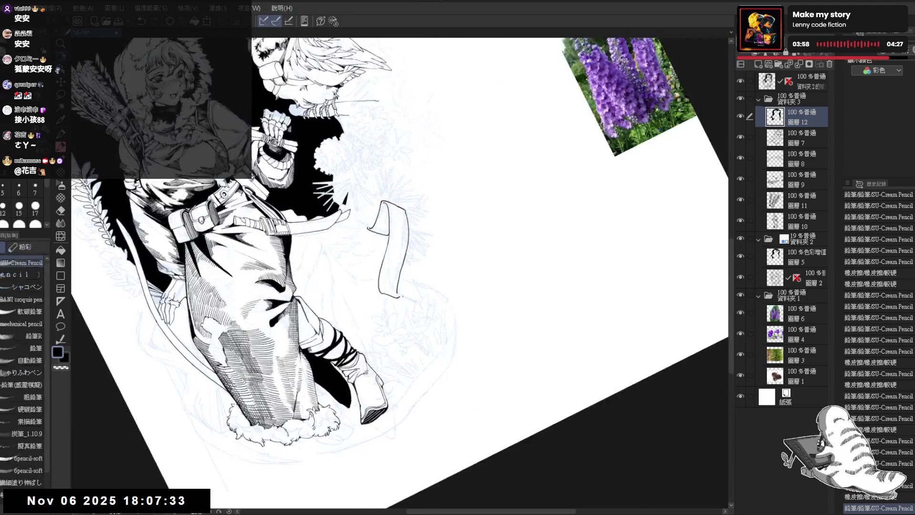
left_click_drag(395, 292, 459, 261)
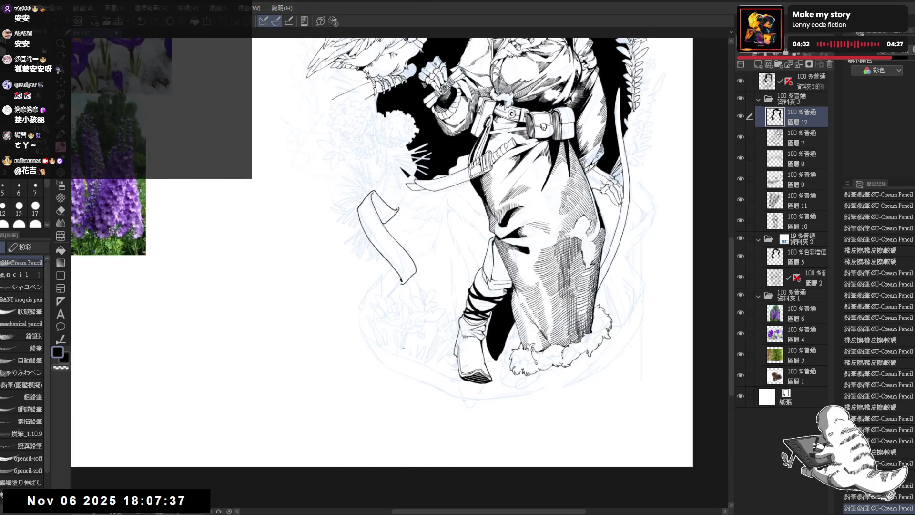
key("p")
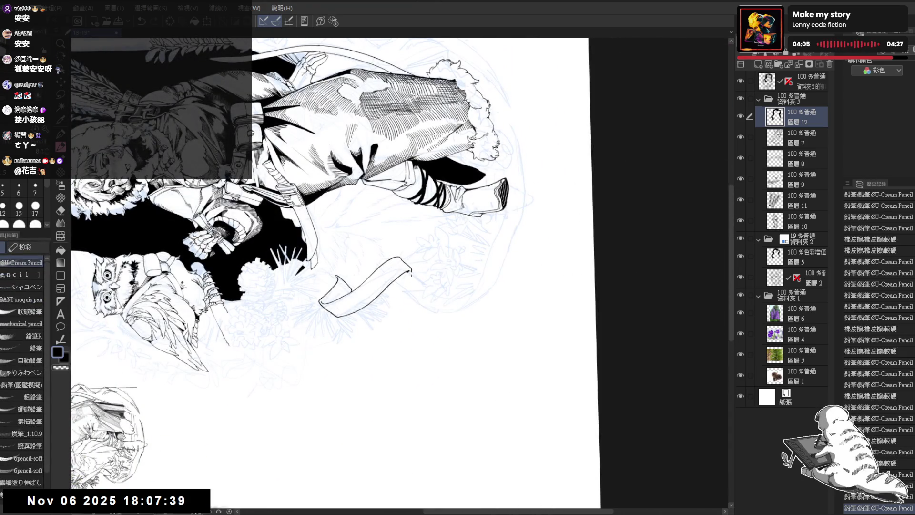
left_click_drag(382, 267, 346, 296)
scroll(346, 296, "down", 2)
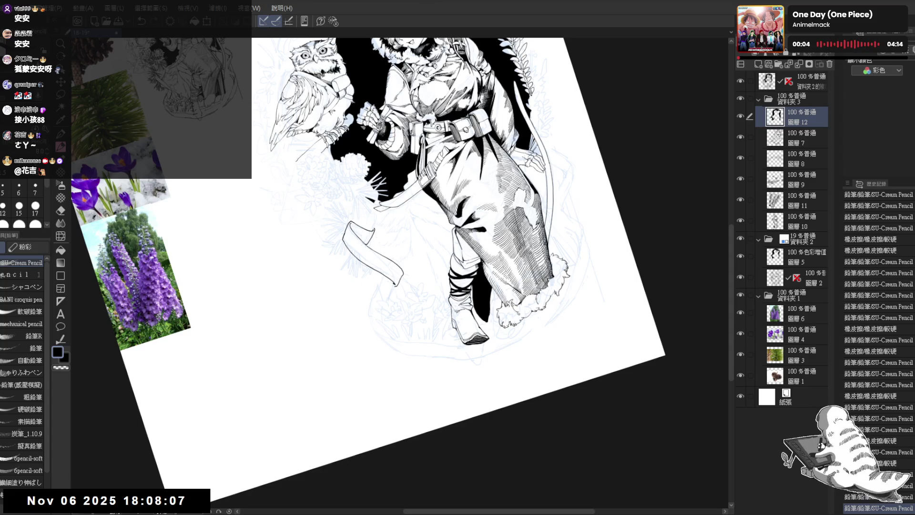
- Try inking the ribbon's tail below its end, undoing the strokes that came out wrong
scroll(367, 268, "up", 2)
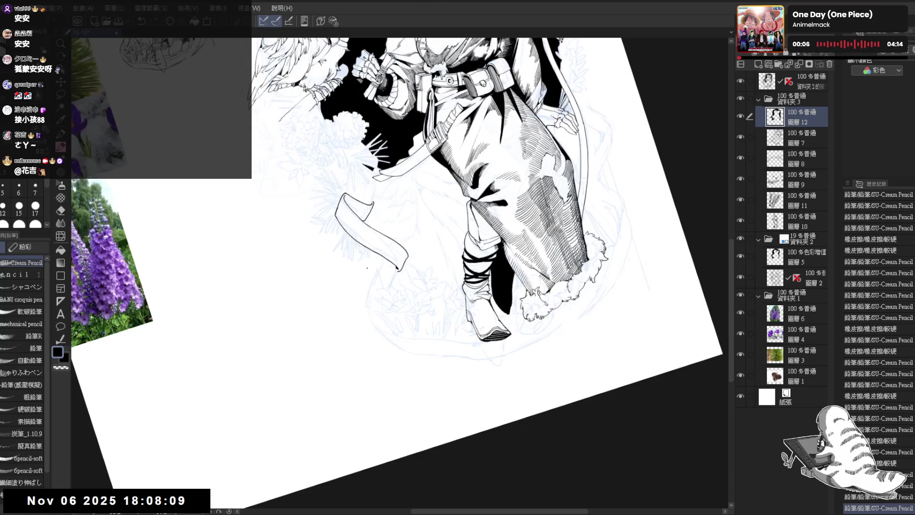
key("minus")
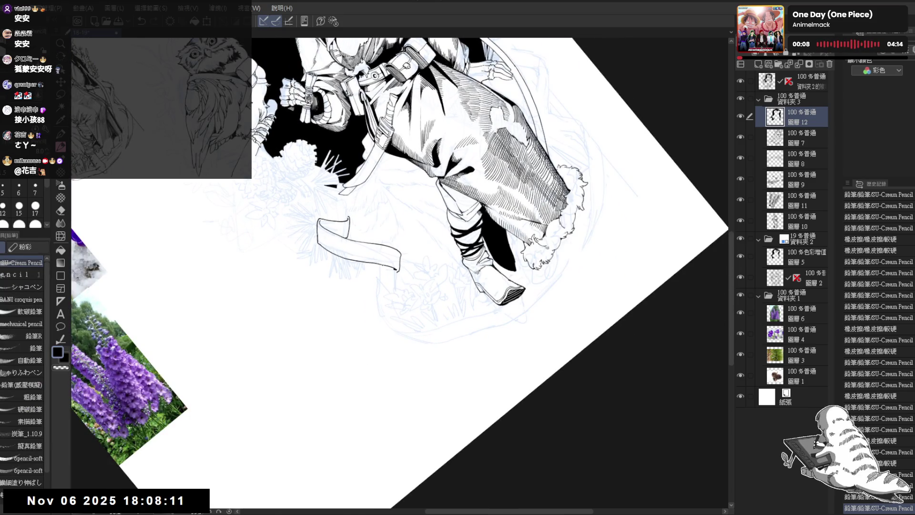
mouse_move(381, 266)
left_mouse_down()
mouse_move(398, 270)
mouse_move(369, 283)
mouse_move(374, 300)
left_mouse_up()
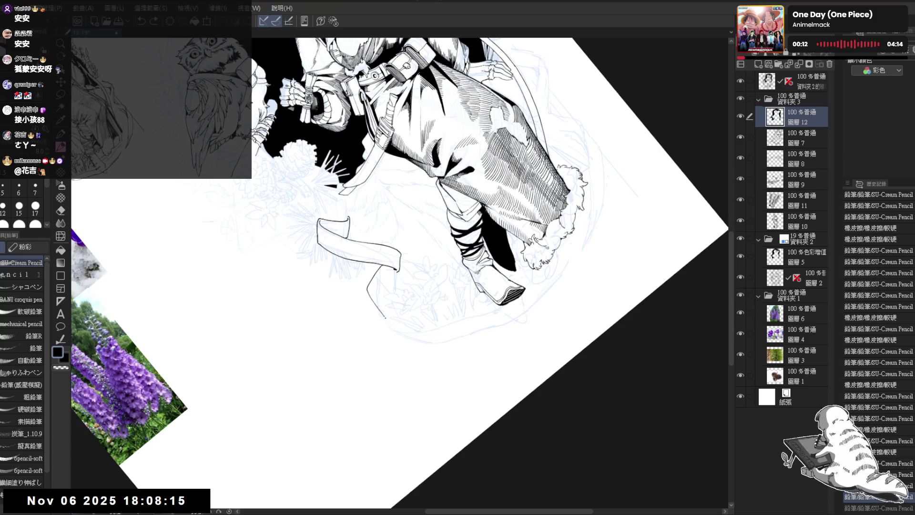
key("ctrl+z")
key("ctrl+z")
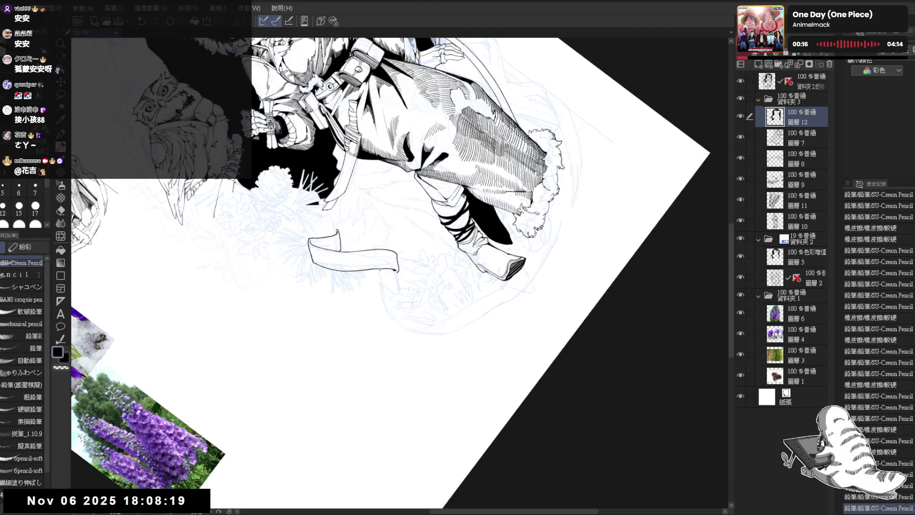
mouse_move(376, 284)
left_mouse_down()
mouse_move(376, 293)
mouse_move(396, 288)
left_mouse_up()
key("ctrl+z")
key("ctrl+at")
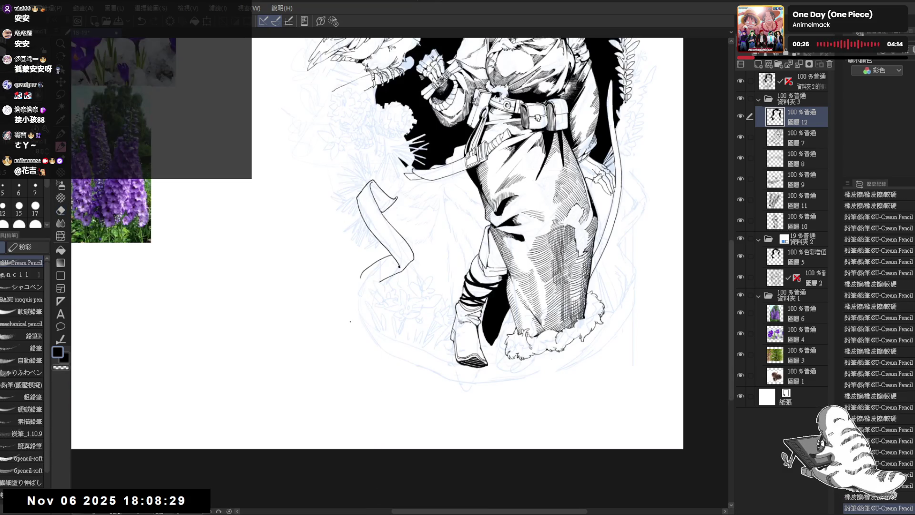
key("minus")
key("minus")
key("minus")
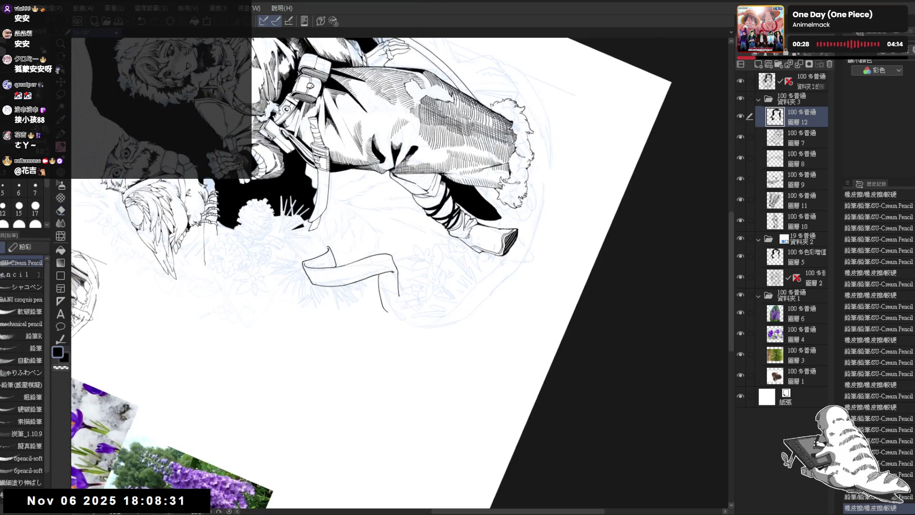
key("ctrl+at")
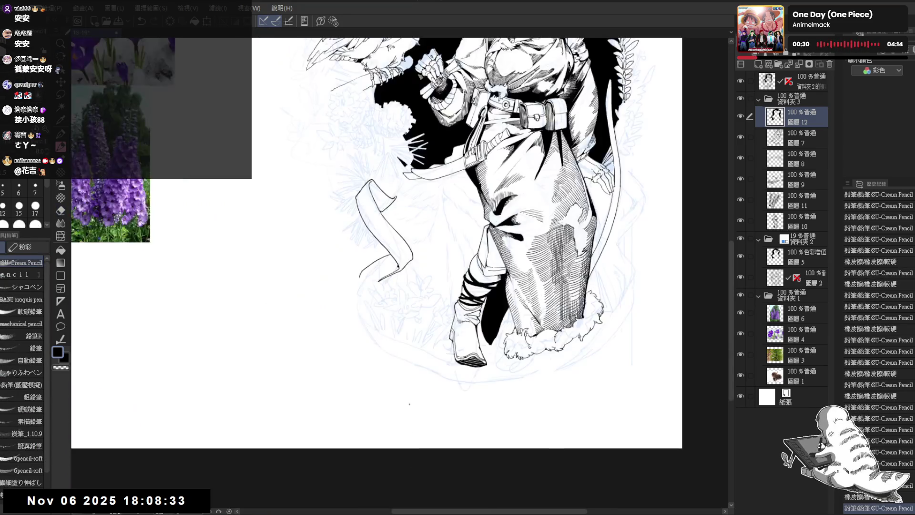
- Erase stray marks near the ribbon and undo a small extra pencil mark
key("e")
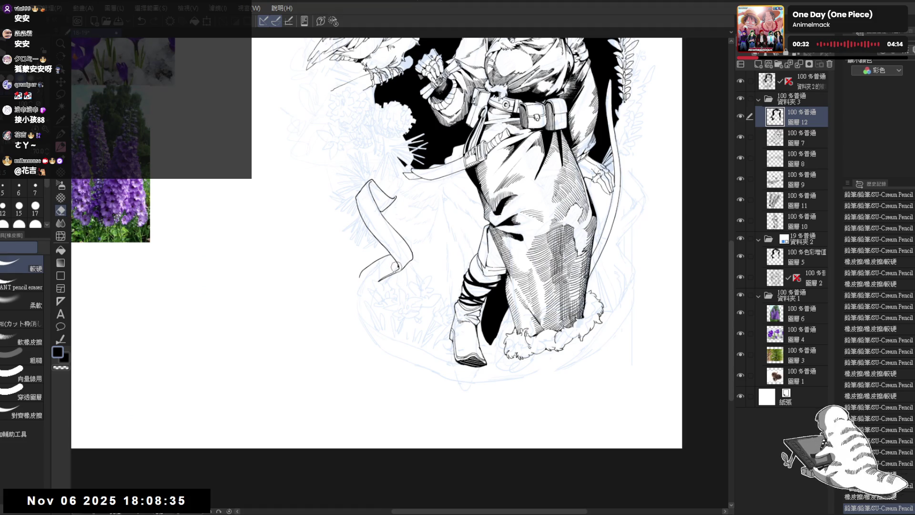
key("p")
key("h")
key("h")
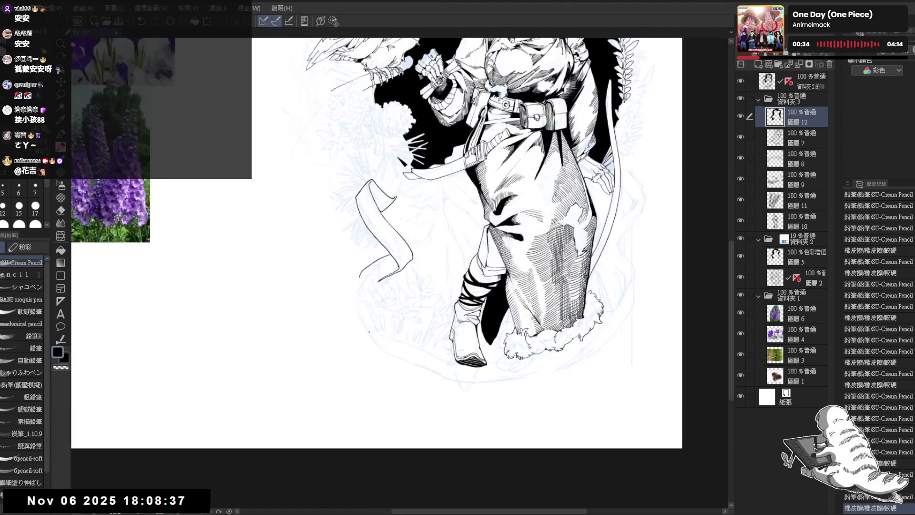
left_click_drag(421, 437, 432, 378)
key("e")
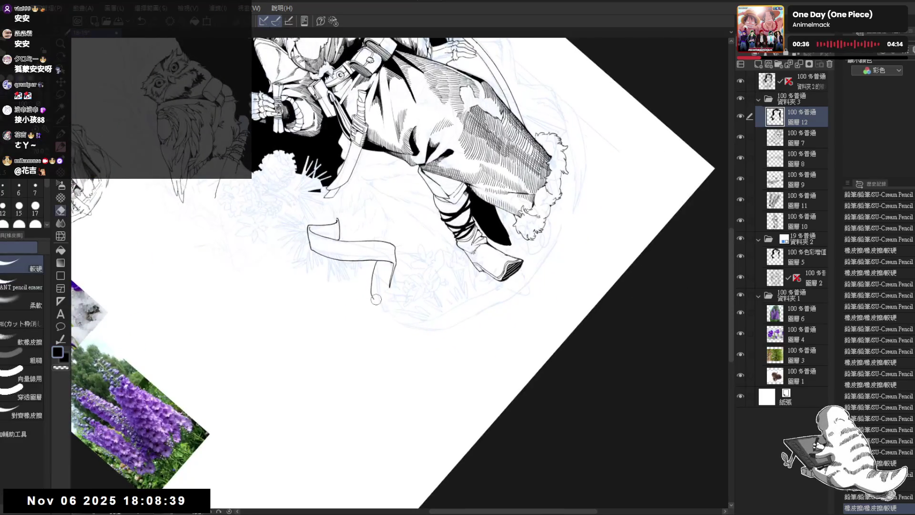
mouse_move(367, 291)
left_mouse_down()
mouse_move(376, 293)
mouse_move(373, 273)
mouse_move(405, 215)
left_mouse_up()
key("p")
left_click(379, 265)
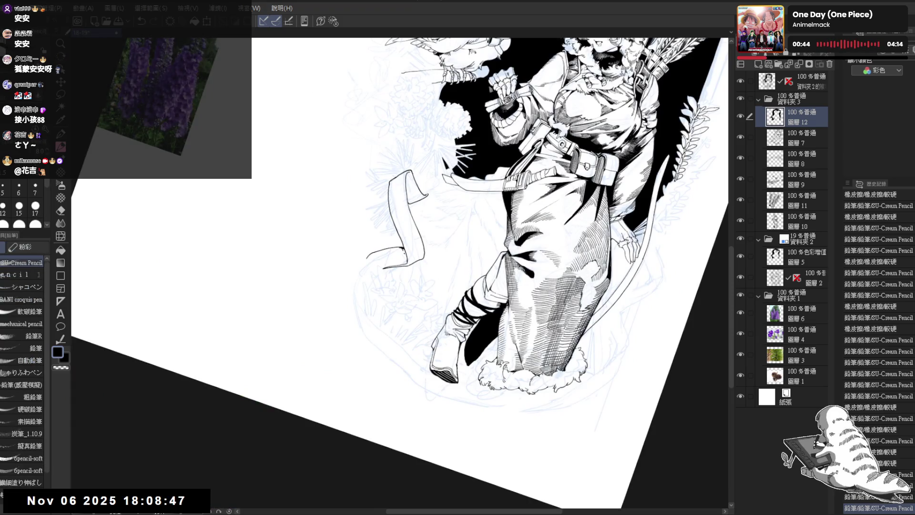
key("ctrl+z")
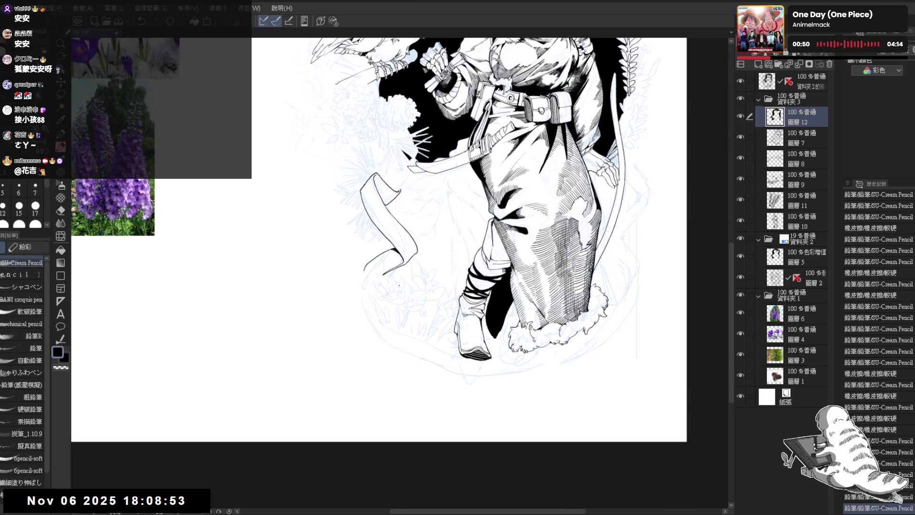
- Fit the page in view and rotate the canvas to a comfortable, nearly upright inking angle
key("ctrl+0")
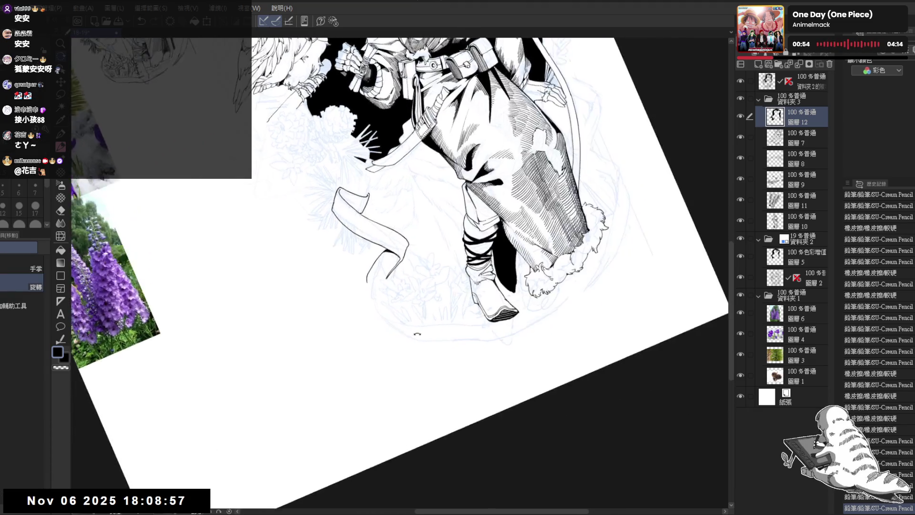
left_click_drag(417, 334, 410, 331)
mouse_move(414, 298)
left_mouse_down()
mouse_move(392, 267)
mouse_move(394, 292)
mouse_move(369, 266)
left_mouse_up()
key("e")
key("p")
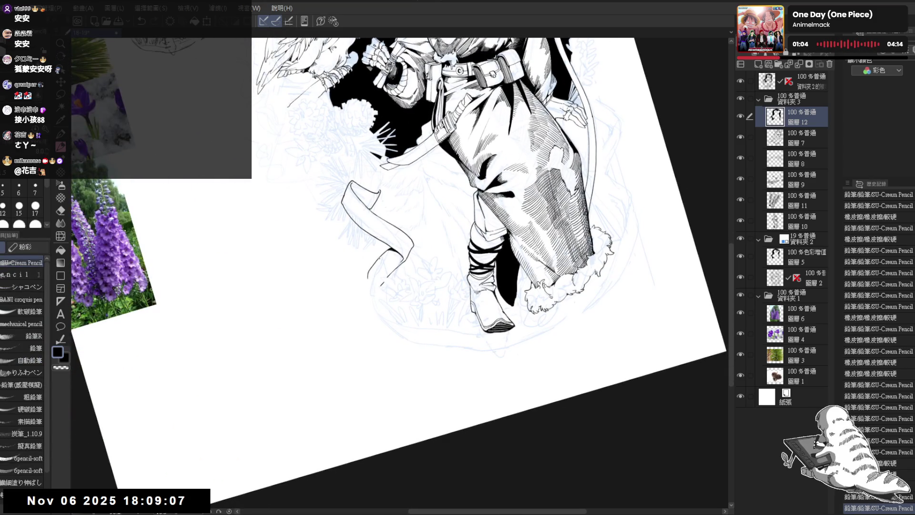
mouse_move(369, 266)
left_mouse_down()
mouse_move(374, 277)
mouse_move(376, 259)
mouse_move(378, 308)
mouse_move(403, 332)
left_mouse_up()
key("-")
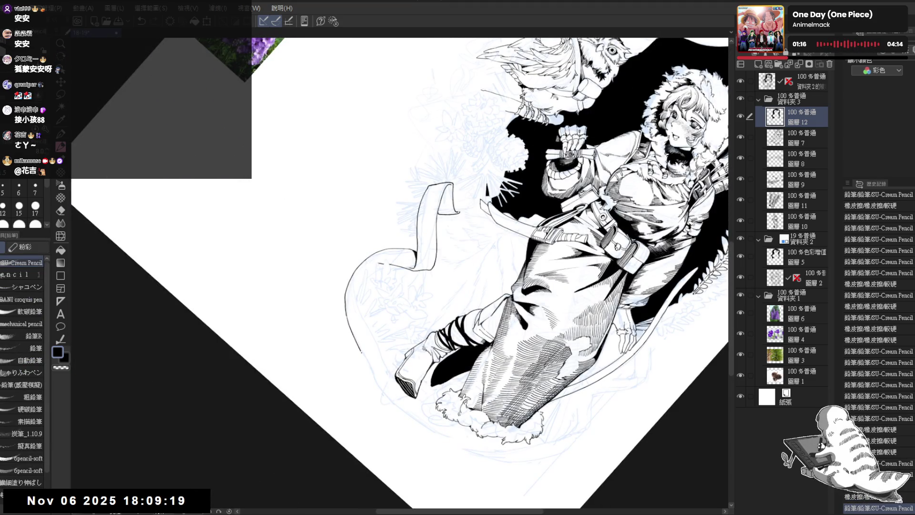
- Ink the ribbon's lower curve beneath the boots, redrawing strokes that missed
left_click_drag(348, 320, 363, 372)
key("ctrl+z")
left_click_drag(348, 326, 384, 394)
key("-")
key("-")
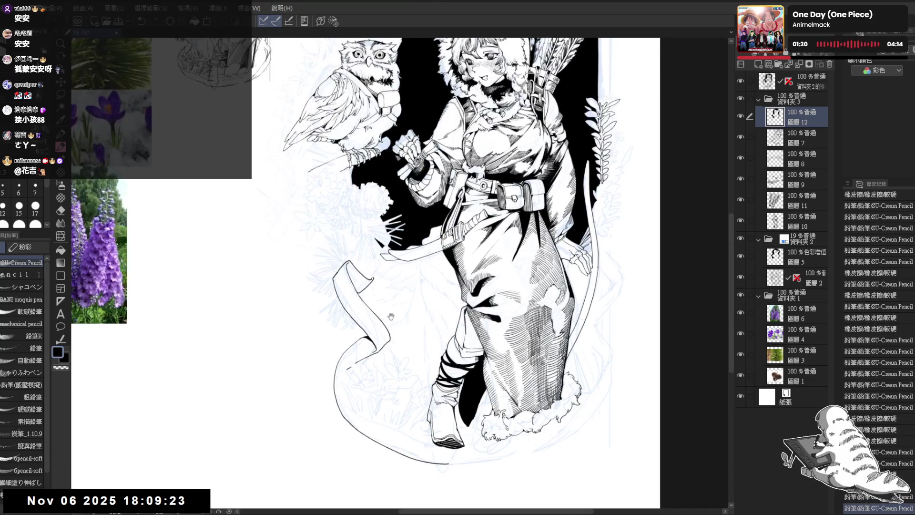
scroll(361, 379, "up", 2)
key("-")
key("-")
key("-")
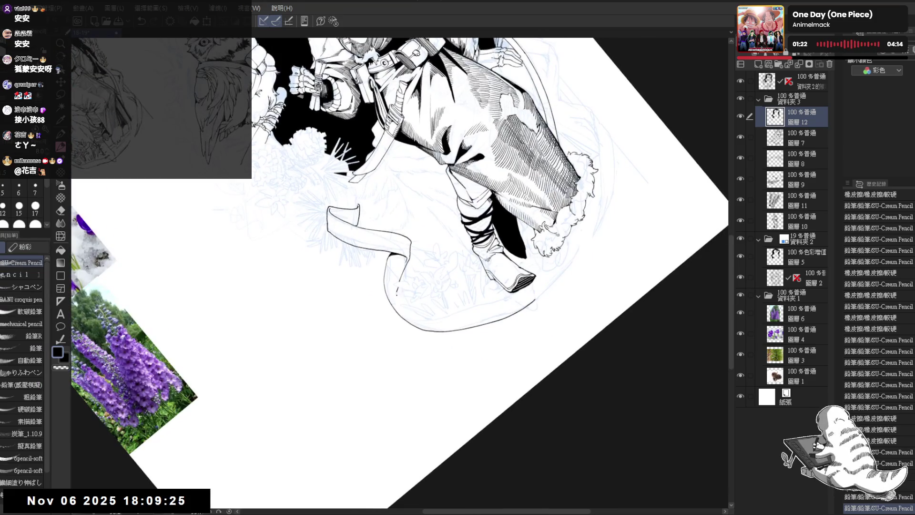
left_click_drag(396, 296, 398, 311)
key("ctrl+z")
key("ctrl+z")
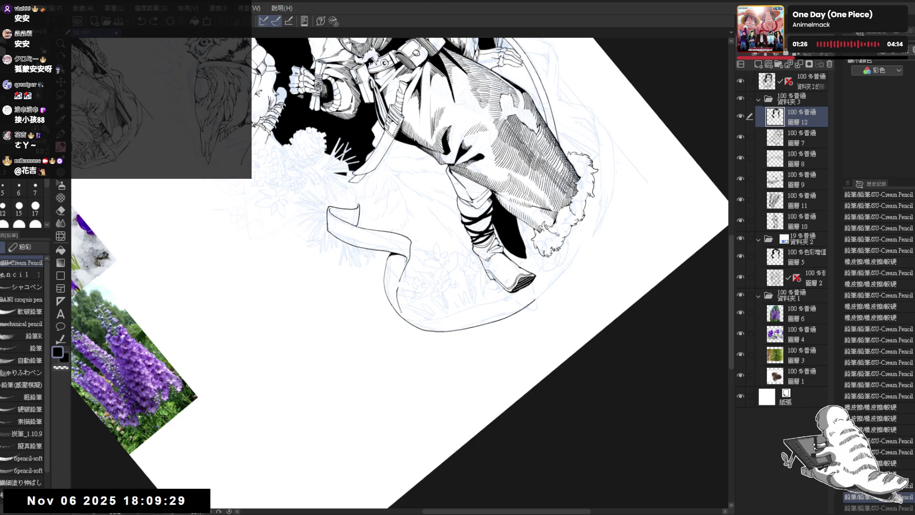
- Undo and redo recent ribbon strokes while rotating and mirroring the view to check proportions
key("^")
key("^")
key("^")
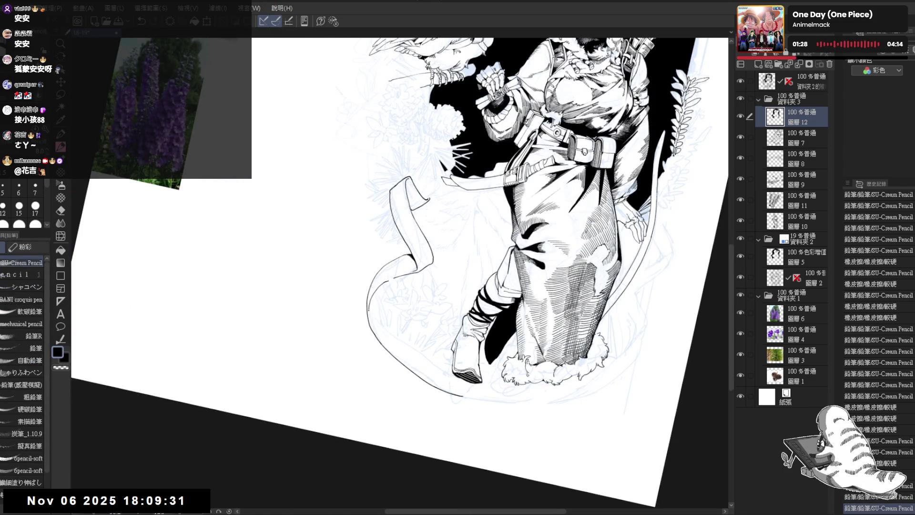
key("ctrl+z")
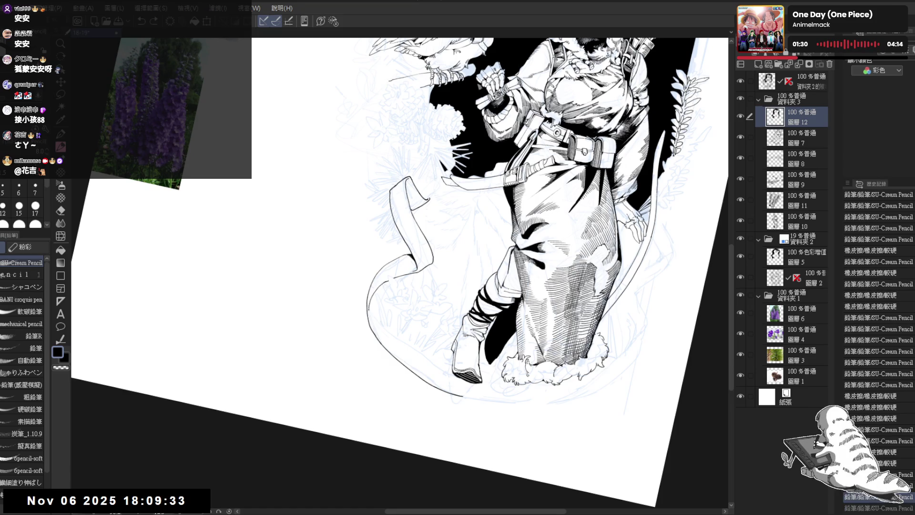
key("^")
key("ctrl+y")
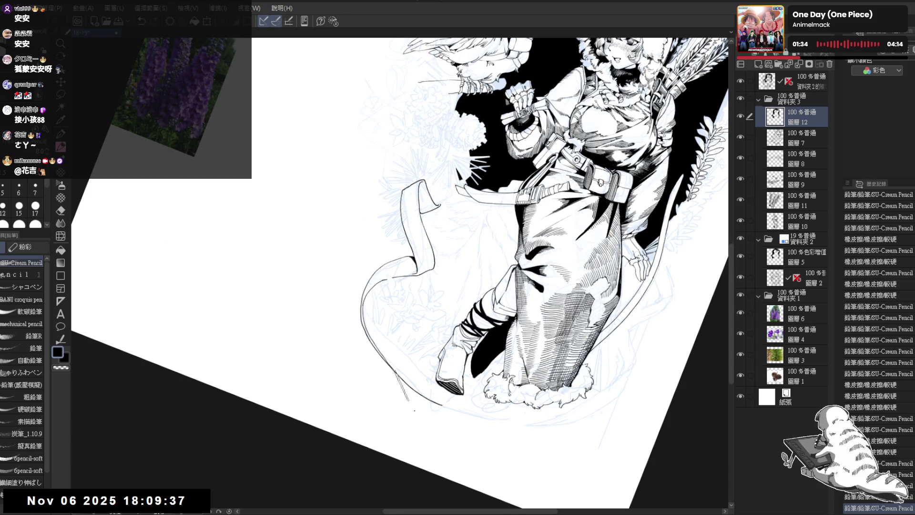
key("ctrl+@")
key("h")
key("h")
key("^")
key("^")
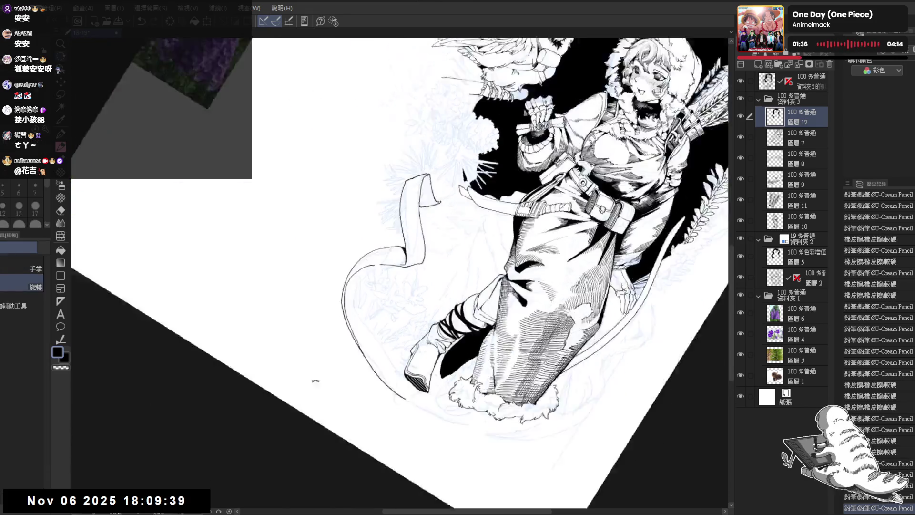
key("^")
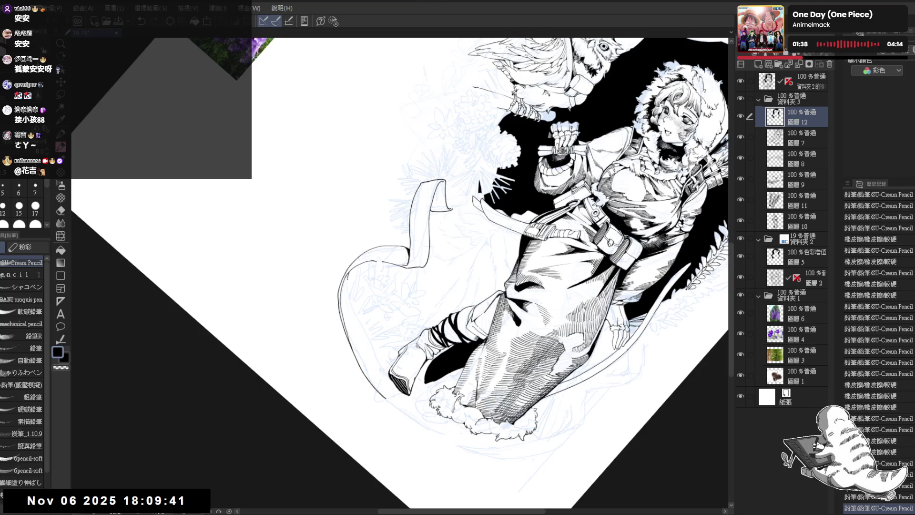
mouse_move(348, 286)
left_mouse_down()
mouse_move(388, 403)
mouse_move(405, 511)
left_mouse_up()
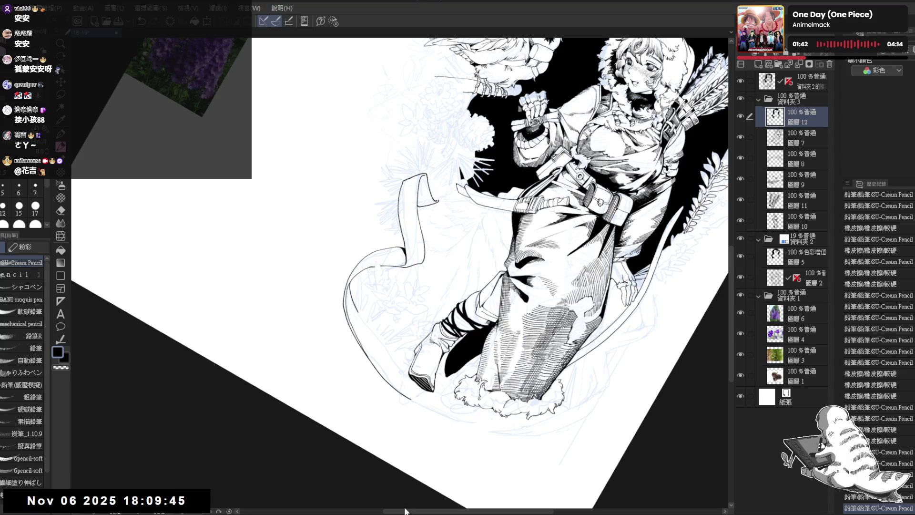
key("ctrl+z")
- Extend the leg outline with a short stroke and zoom out to the whole illustration
left_click_drag(362, 267, 359, 318)
key("ctrl+z")
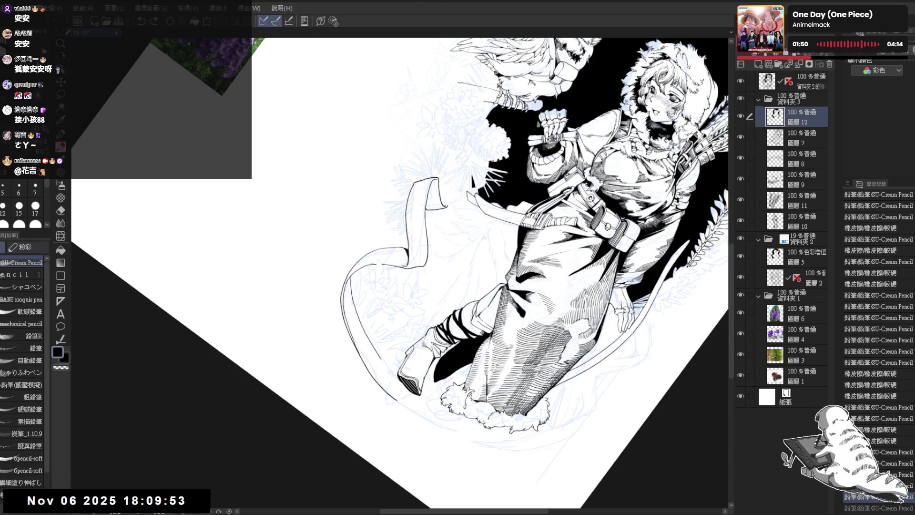
left_click_drag(380, 360, 387, 367)
key("ctrl+@")
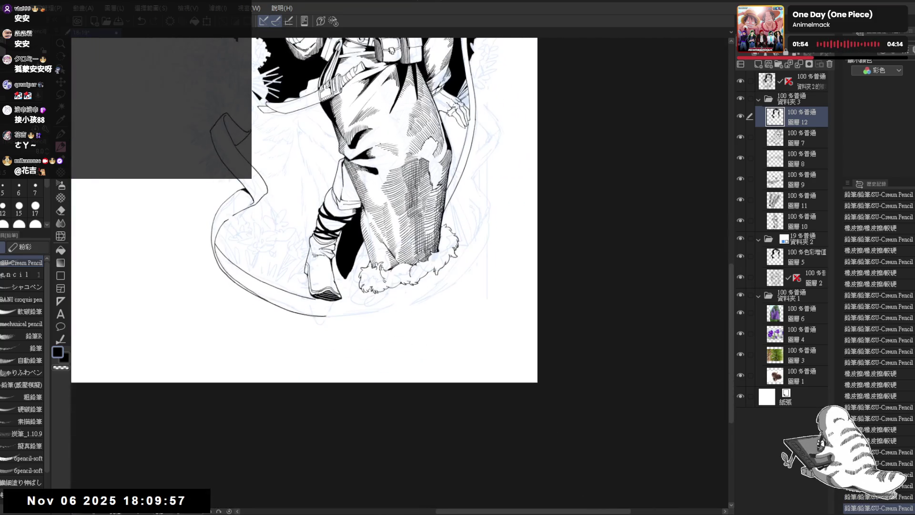
key("minus")
key("minus")
key("minus")
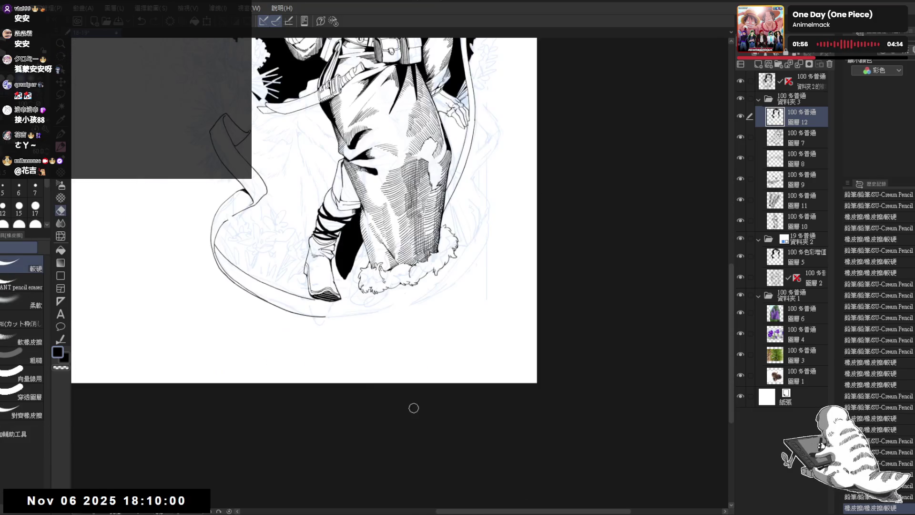
mouse_move(412, 406)
left_mouse_down()
mouse_move(310, 215)
mouse_move(335, 242)
mouse_move(366, 319)
mouse_move(381, 304)
left_mouse_up()
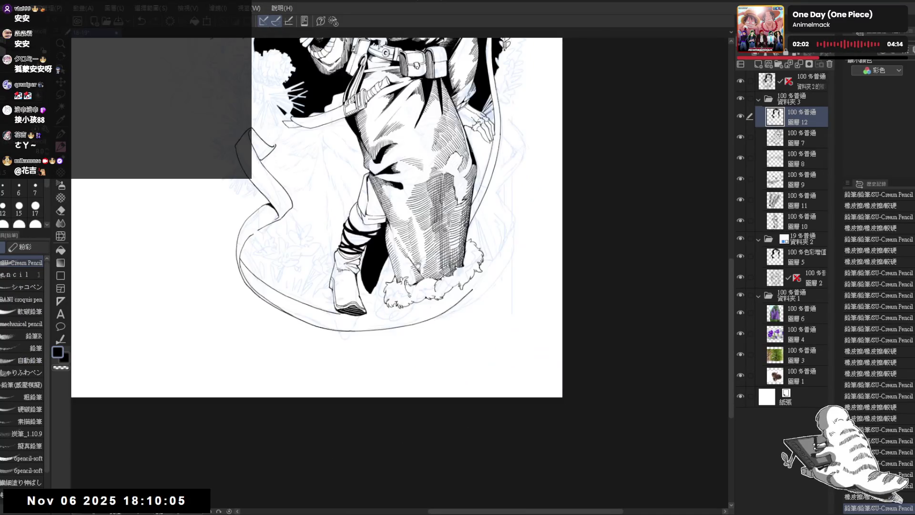
key("ctrl+0")
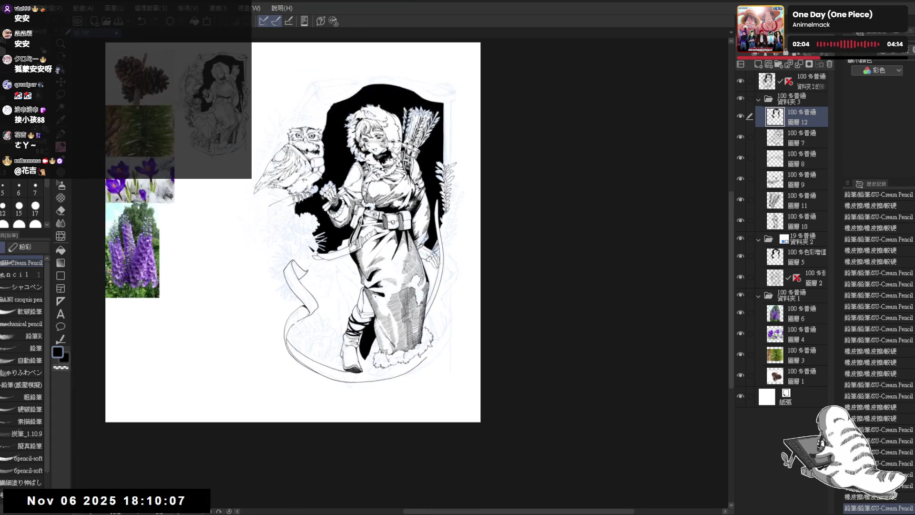
- Tilt the view and undo the stray pencil strokes near the boot
scroll(402, 287, "up", 1)
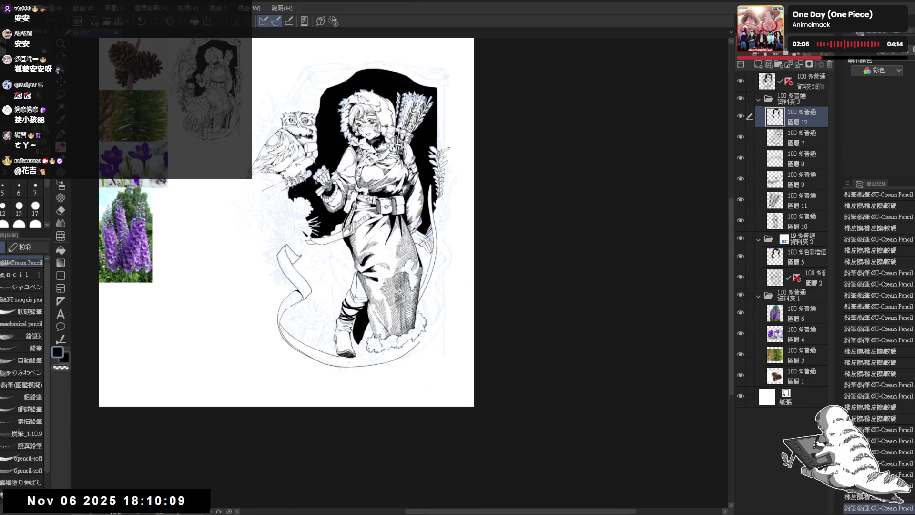
scroll(402, 290, "up", 2)
left_click_drag(371, 383, 421, 356)
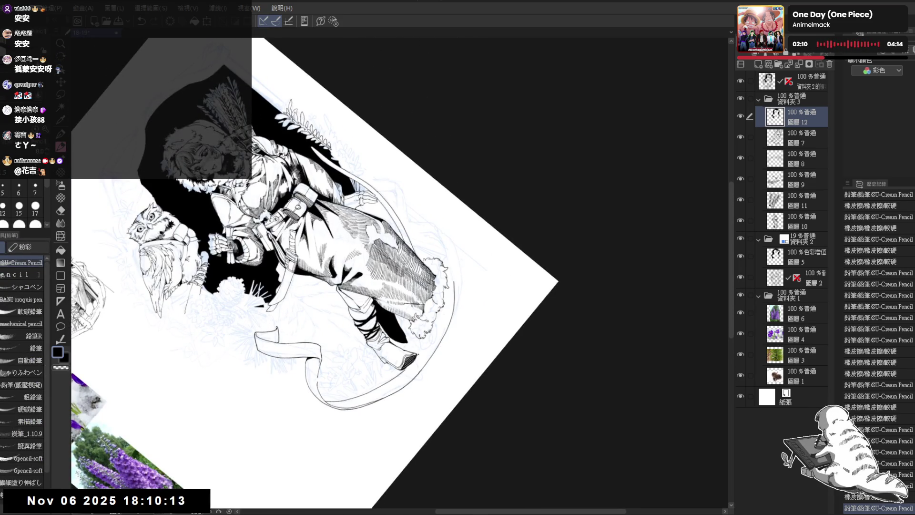
left_click_drag(422, 350, 423, 348)
key("ctrl+z")
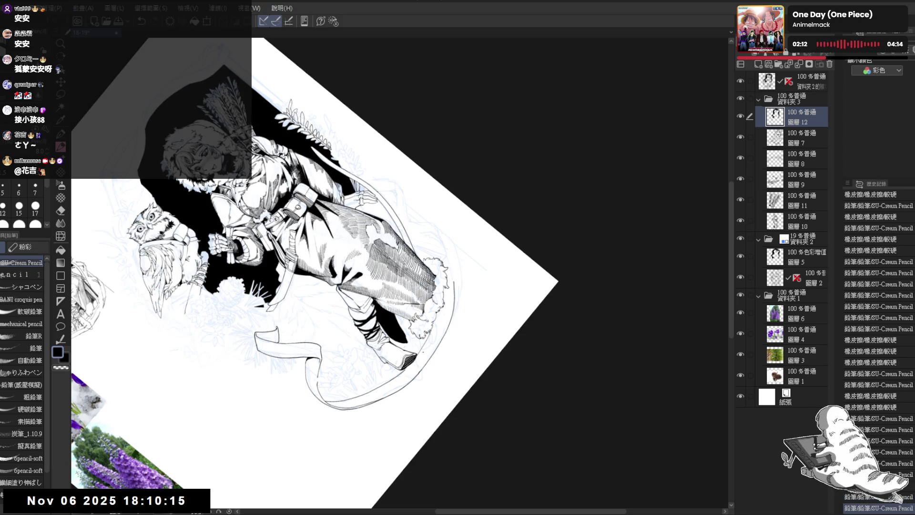
key("ctrl+z")
- Straighten the view and hide layer 12 with the black backdrop
left_click_drag(420, 346, 414, 344)
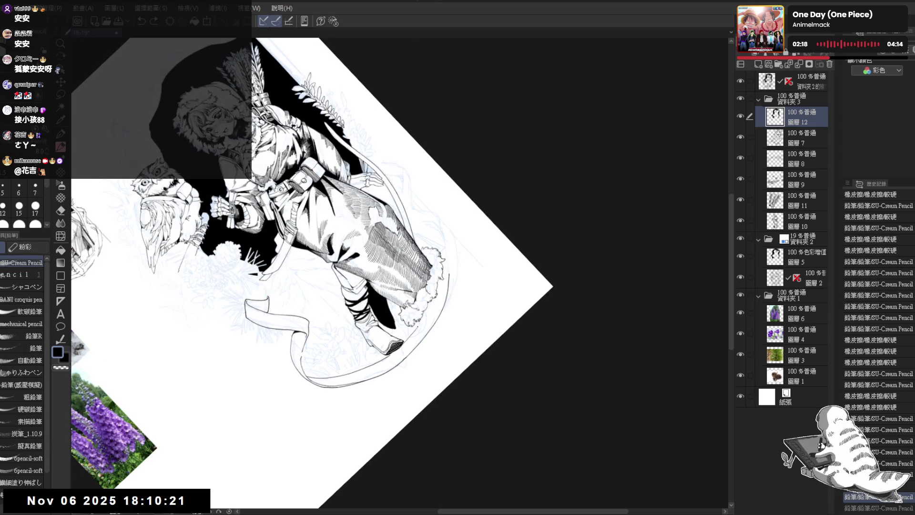
key("ctrl+shift+0")
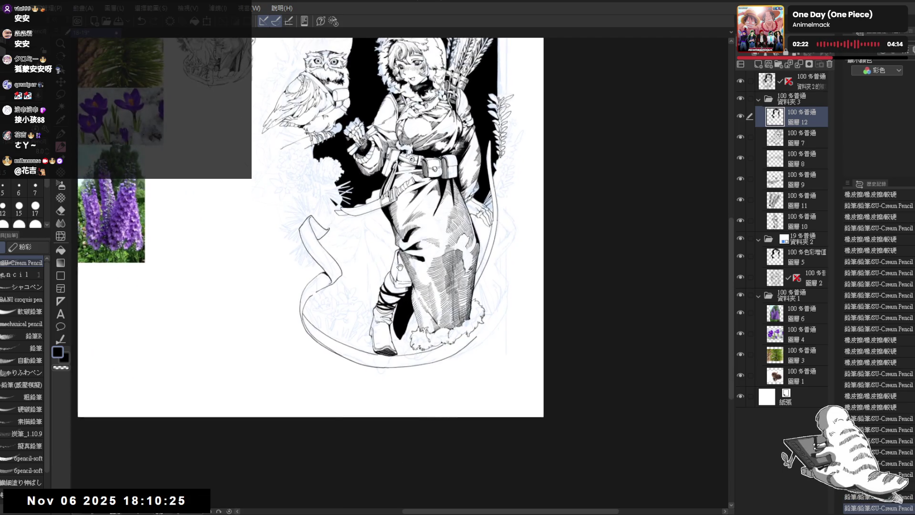
mouse_move(432, 358)
left_mouse_down()
mouse_move(415, 353)
mouse_move(477, 247)
left_mouse_up()
left_click(743, 115)
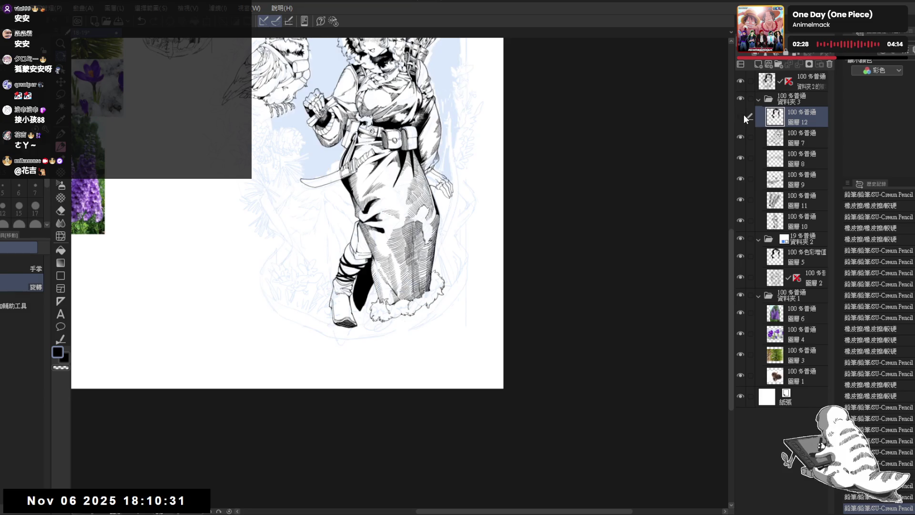
- Show the black backdrop layer again, then erase and redraw part of the ribbon edge line
left_click_drag(604, 227, 483, 308)
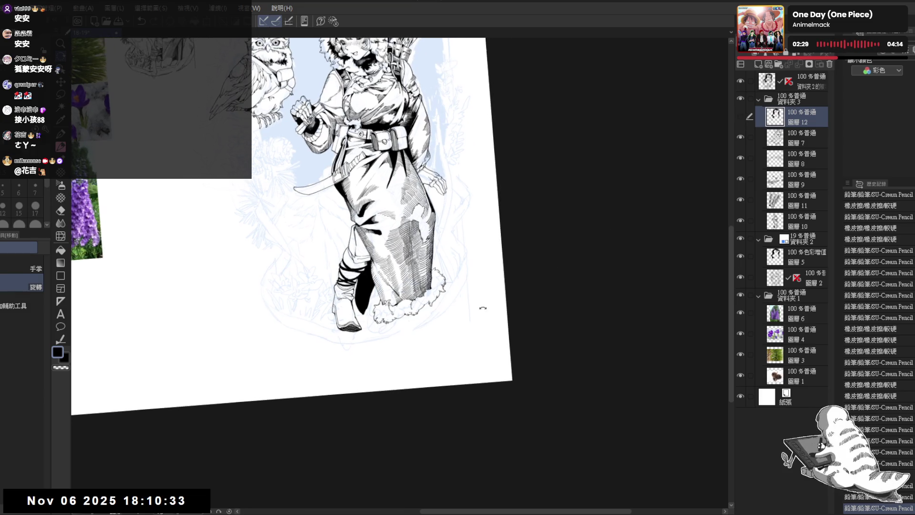
left_click(740, 116)
left_click_drag(360, 406, 402, 425)
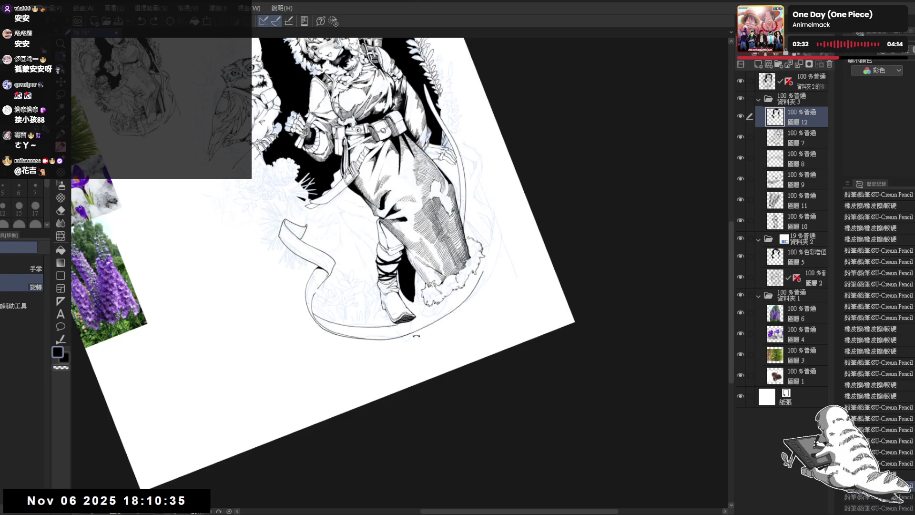
key("e")
mouse_move(371, 327)
left_mouse_down()
mouse_move(388, 326)
mouse_move(267, 248)
left_mouse_up()
key("p")
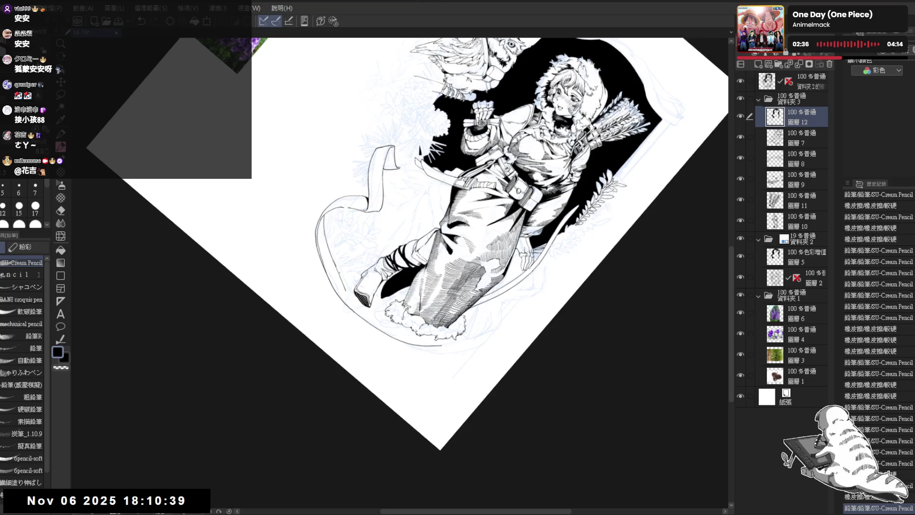
left_click_drag(336, 268, 354, 308)
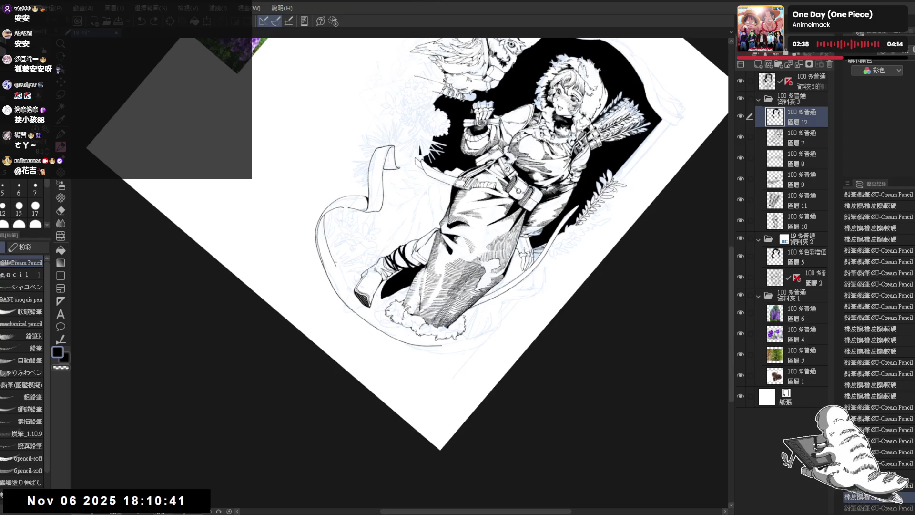
- Erase a stray bit near the ribbon and ink a short line along its edge
key("e")
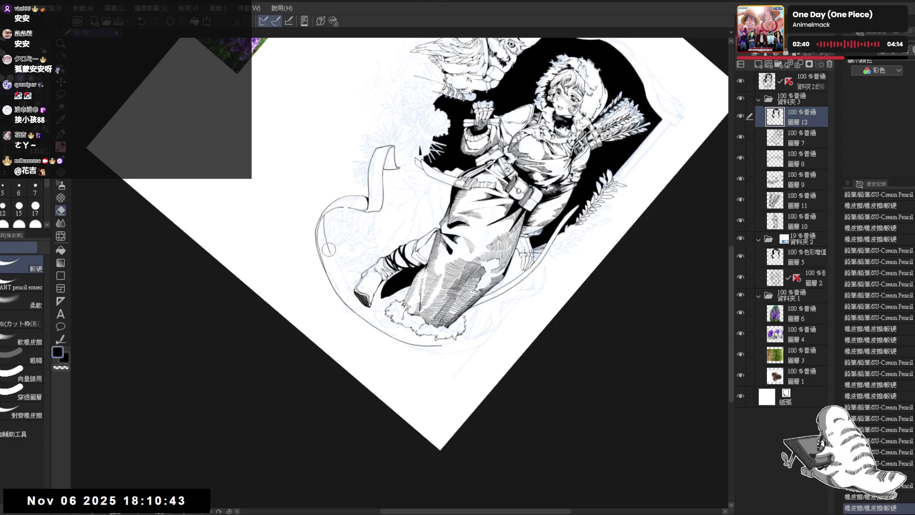
mouse_move(333, 260)
left_mouse_down()
mouse_move(330, 250)
mouse_move(353, 309)
left_mouse_up()
key("p")
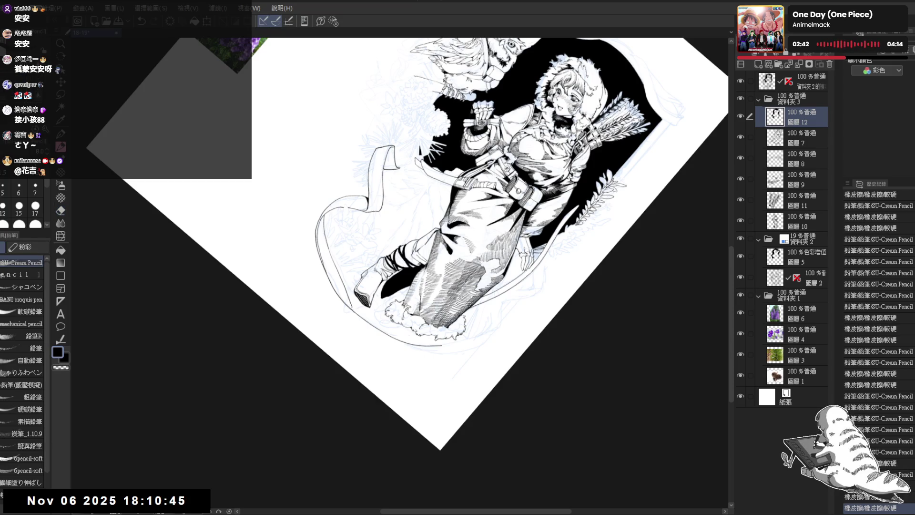
key("e")
key("p")
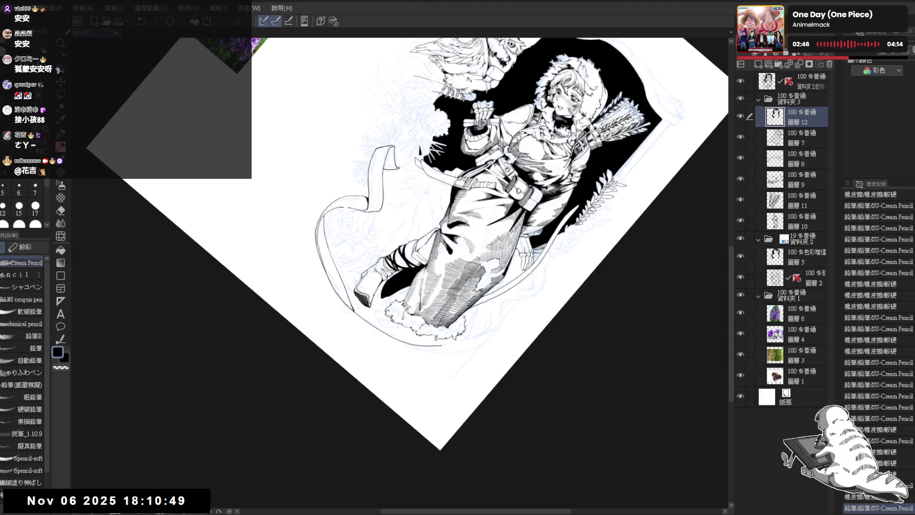
key("asciicircum")
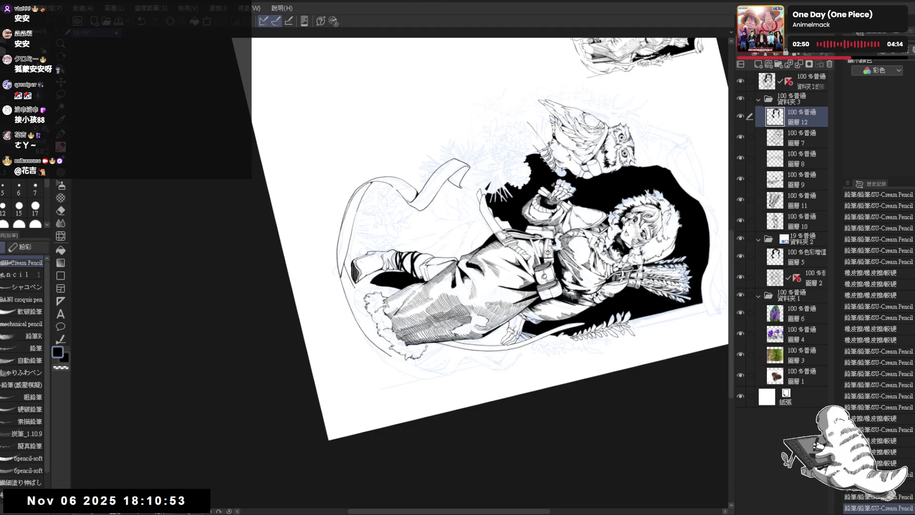
left_click_drag(353, 272, 347, 292)
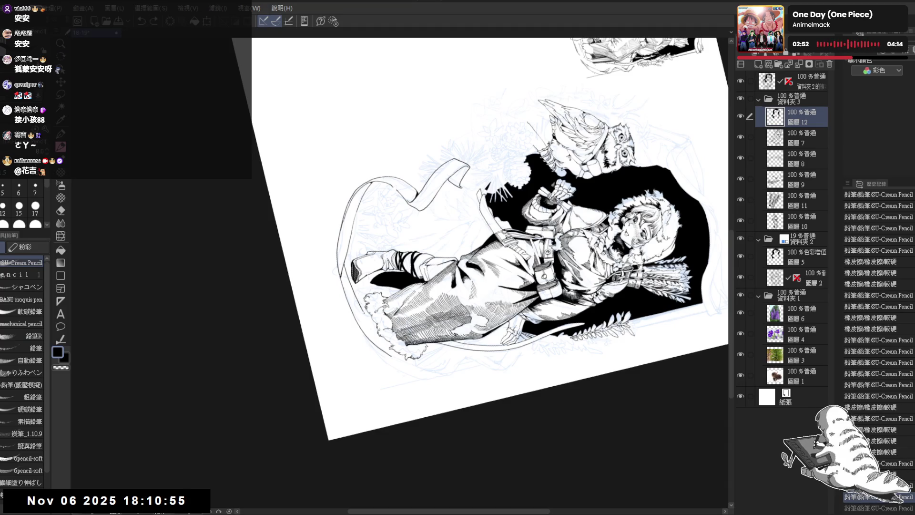
- Erase stray sketch lines beside the figure and draw a long curved line there
key("e")
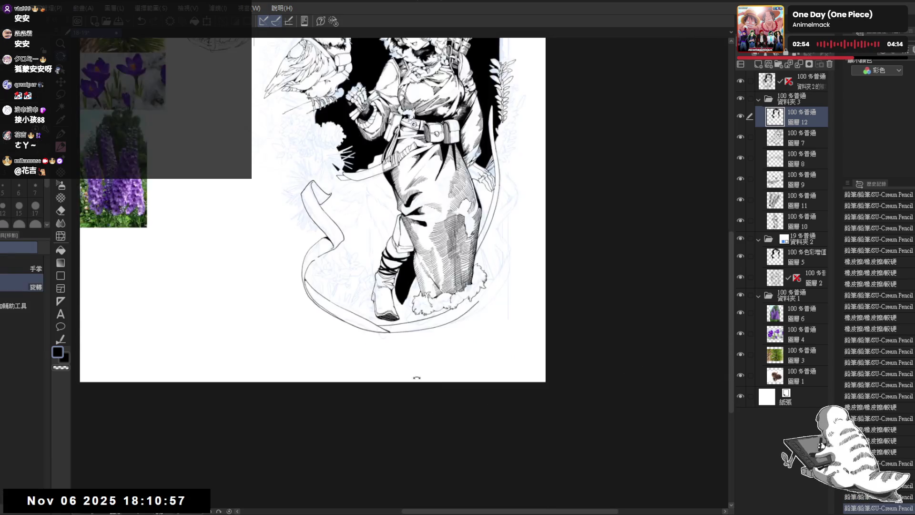
key("asciicircum")
left_click_drag(476, 232, 457, 293)
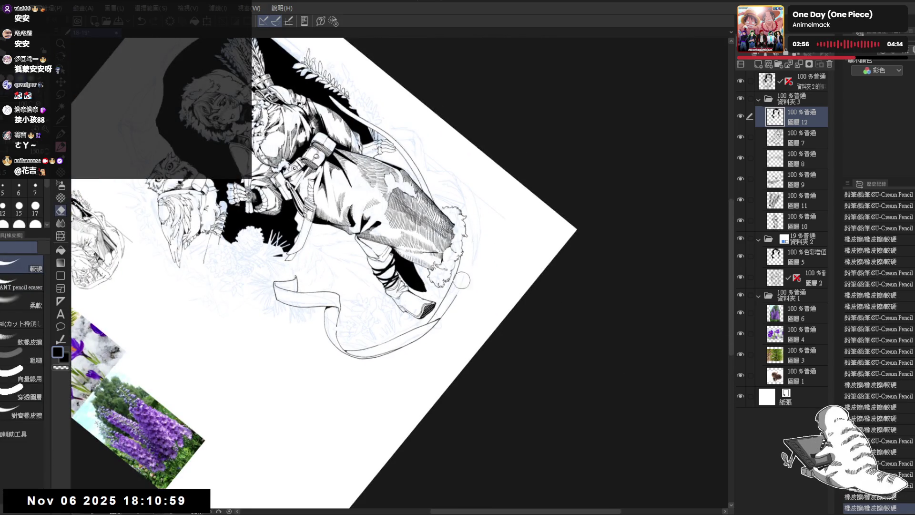
key("p")
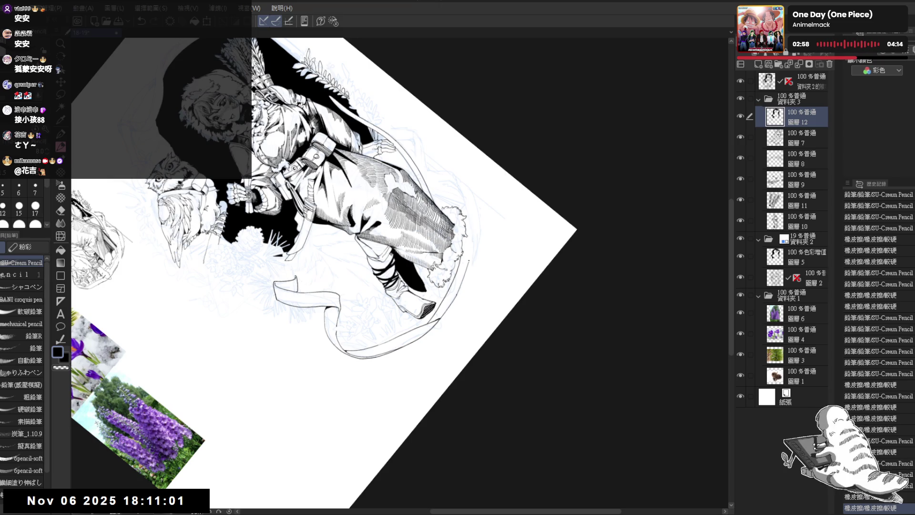
key("ctrl+z")
left_click_drag(461, 288, 473, 206)
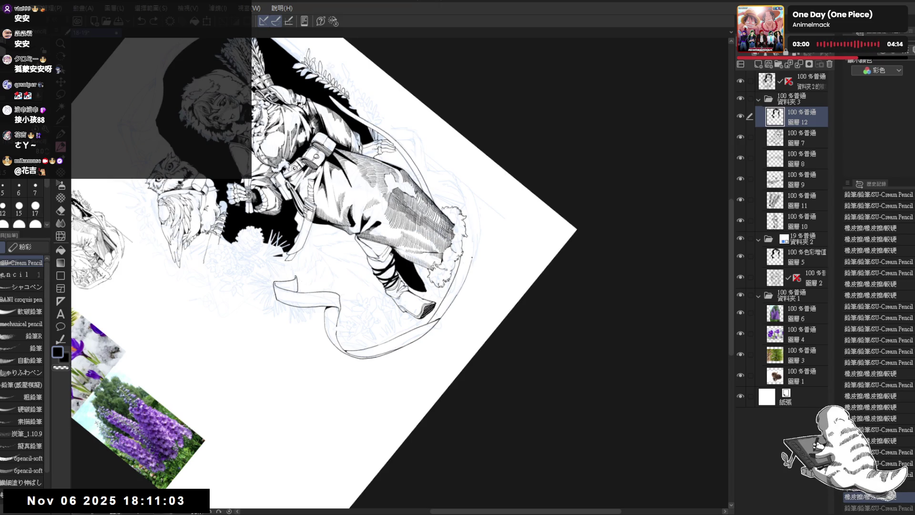
- Rotate the view through a few angles, then reset it upright and fit the figure in view
key("h")
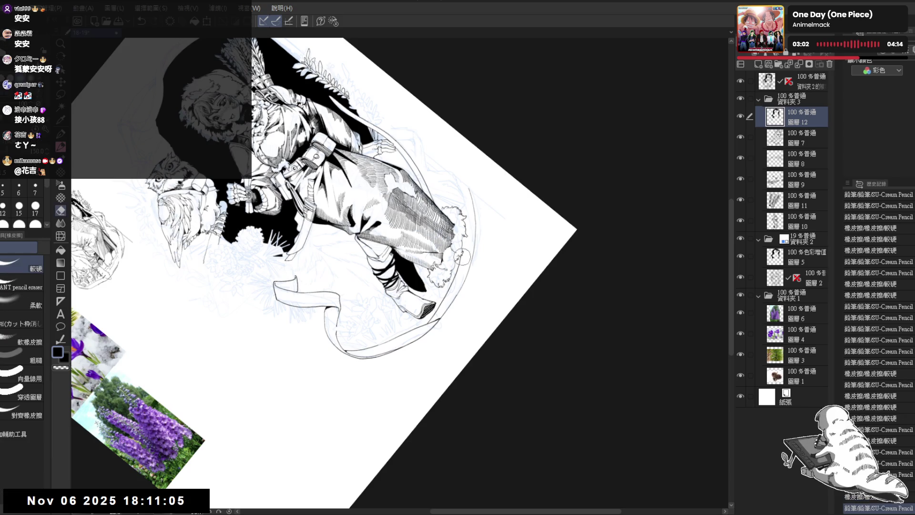
key("r")
left_click_drag(425, 349, 456, 269)
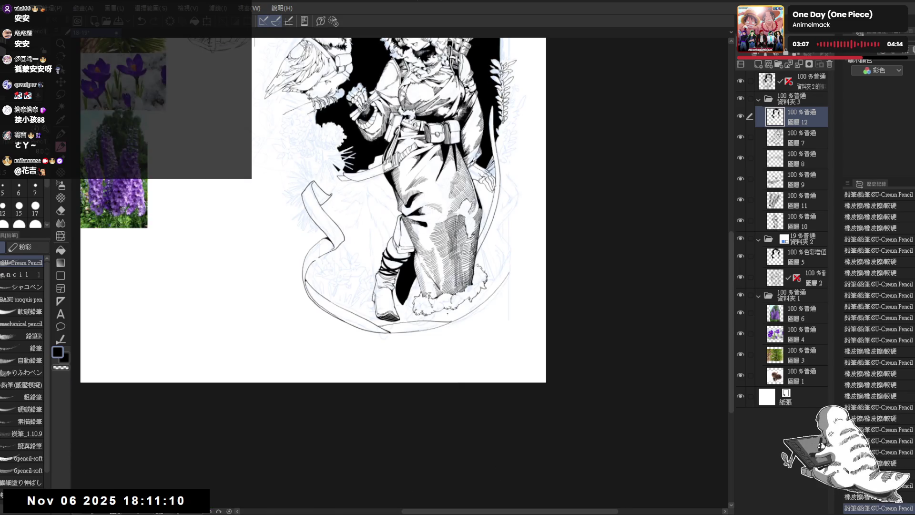
key("r")
mouse_move(484, 368)
left_mouse_down()
mouse_move(500, 343)
mouse_move(466, 261)
left_mouse_up()
scroll(473, 294, "up", 2)
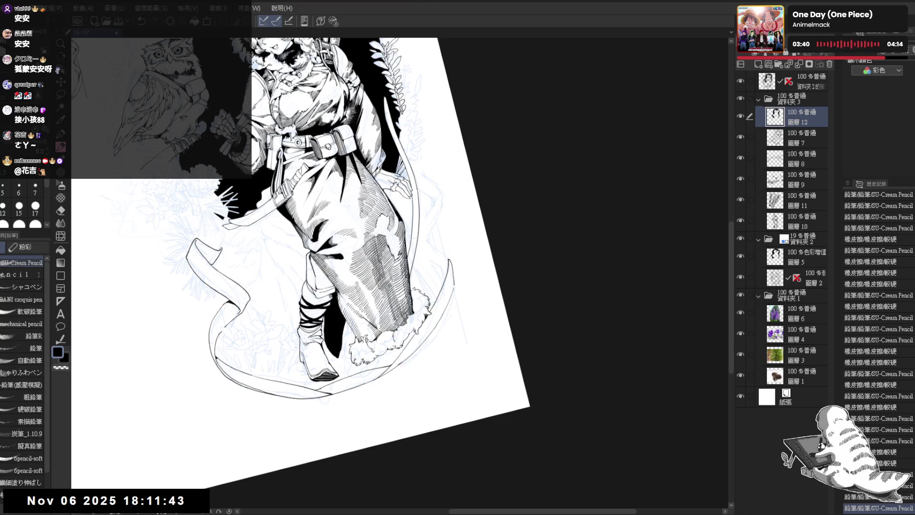
key("ctrl+at")
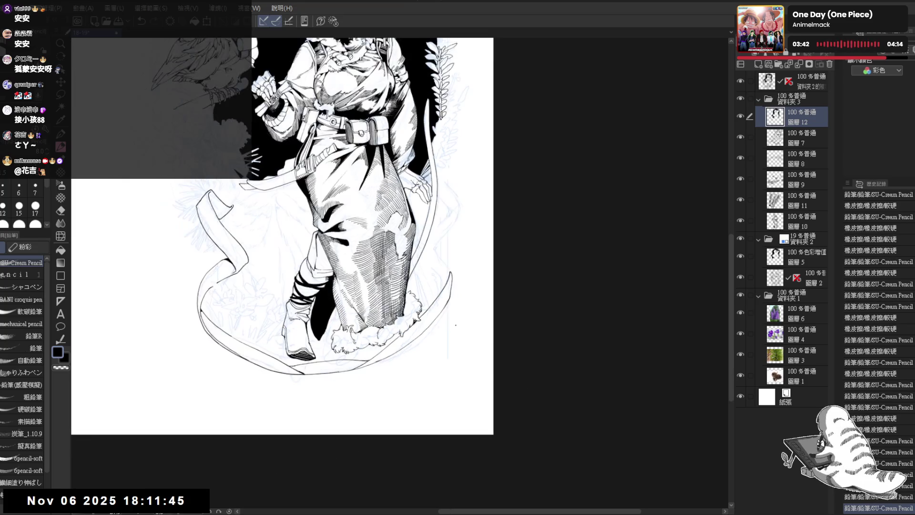
key("ctrl+0")
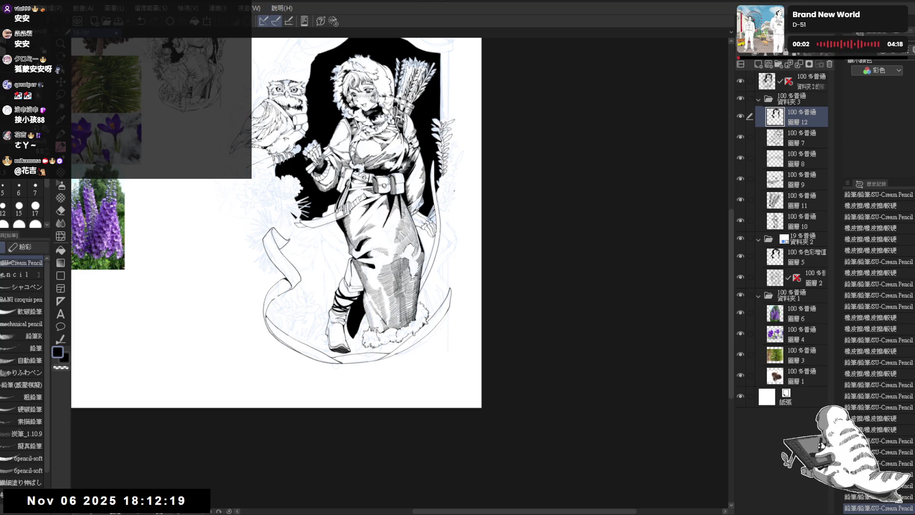
- Erase a small piece near the ribbon and add a short pencil mark near the feet
scroll(431, 262, "up", 2)
scroll(431, 261, "up", 2)
left_click_drag(410, 219, 432, 271)
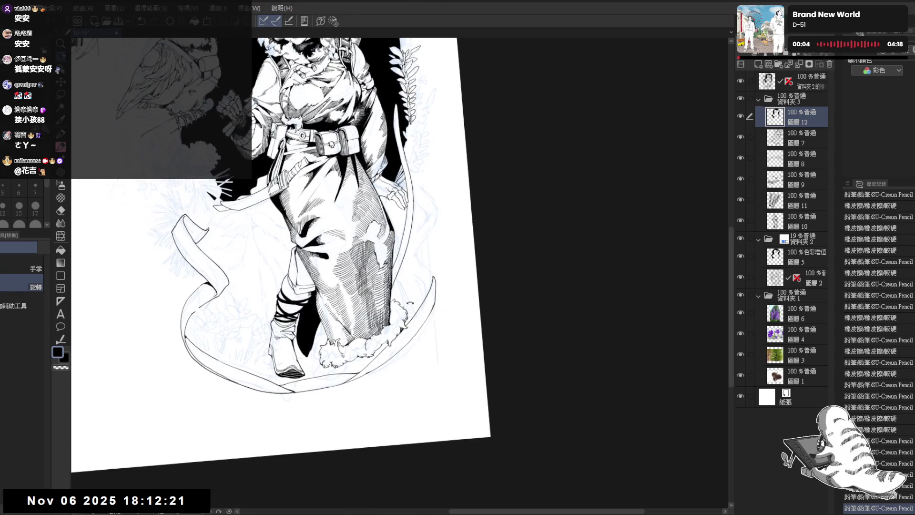
key("p")
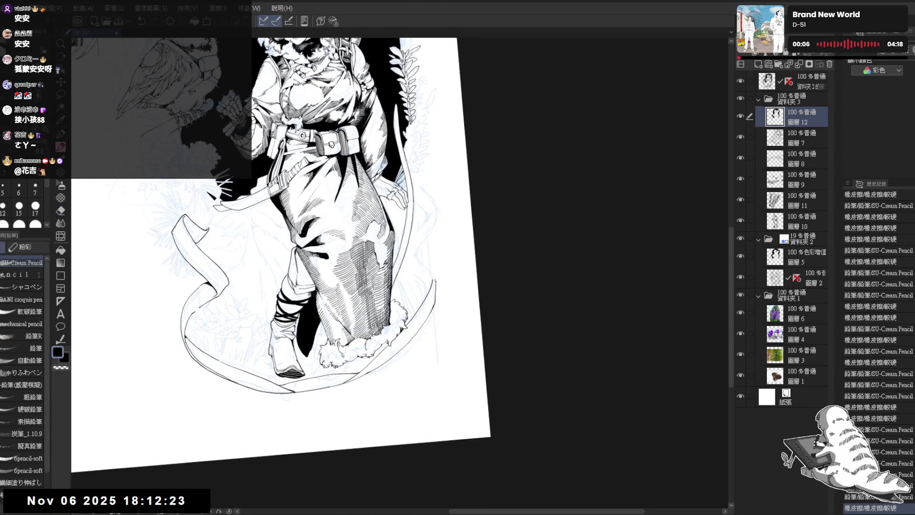
key("e")
left_click_drag(433, 289, 436, 303)
key("p")
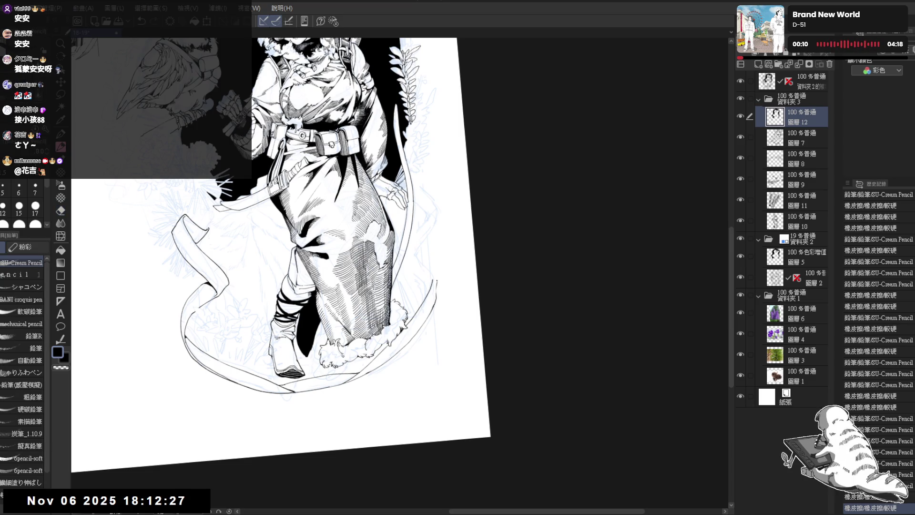
left_click(435, 270)
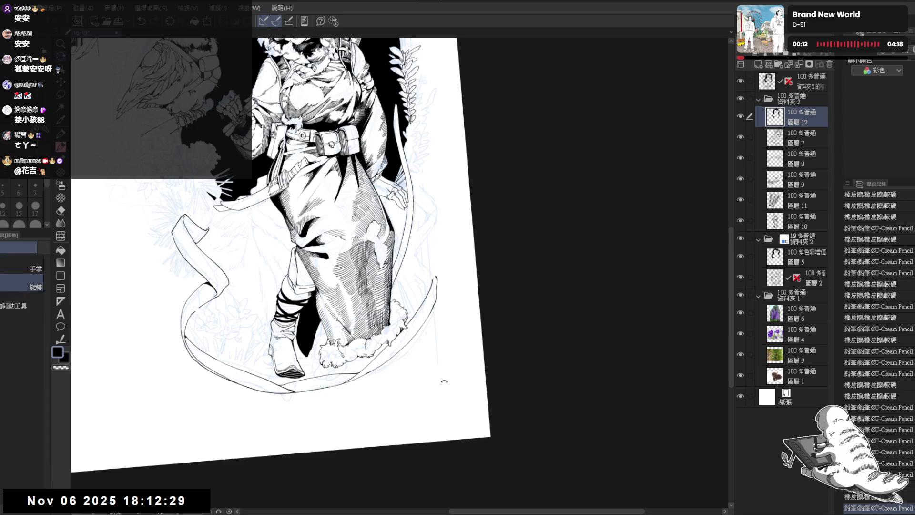
- Trim the end of the curved arc and undo a pencil stroke on the figure
key("asciicircum")
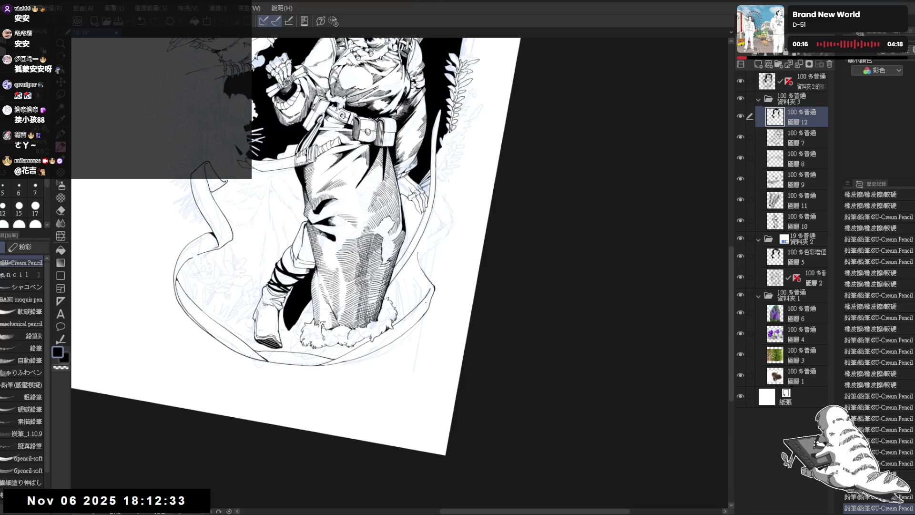
key("minus")
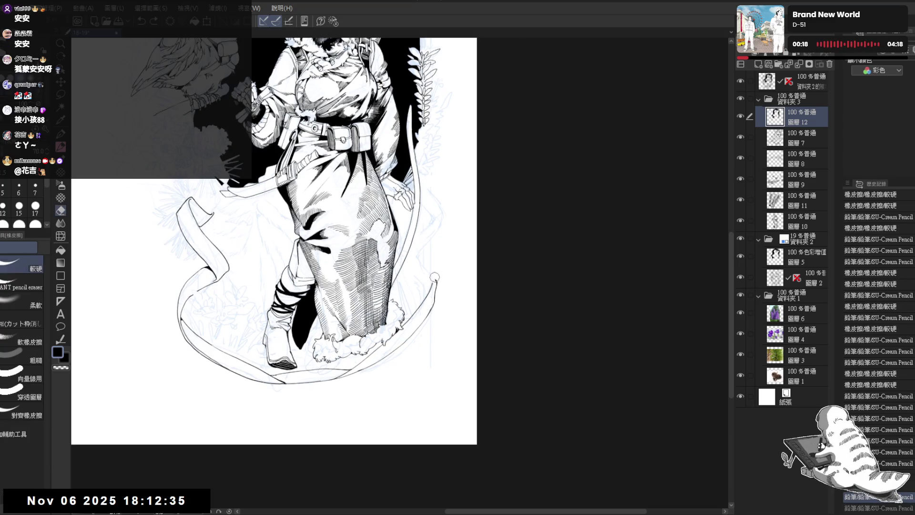
left_click_drag(438, 287, 434, 279)
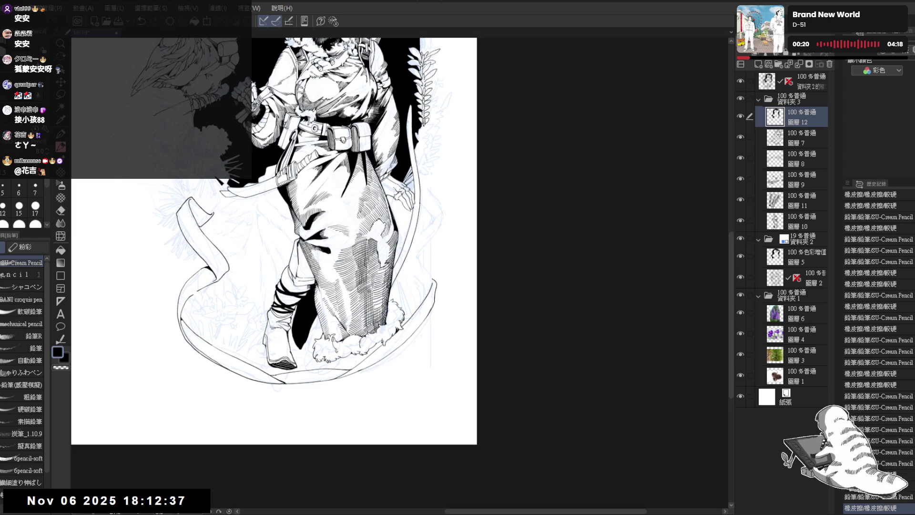
left_click_drag(422, 262, 429, 276)
key("ctrl+z")
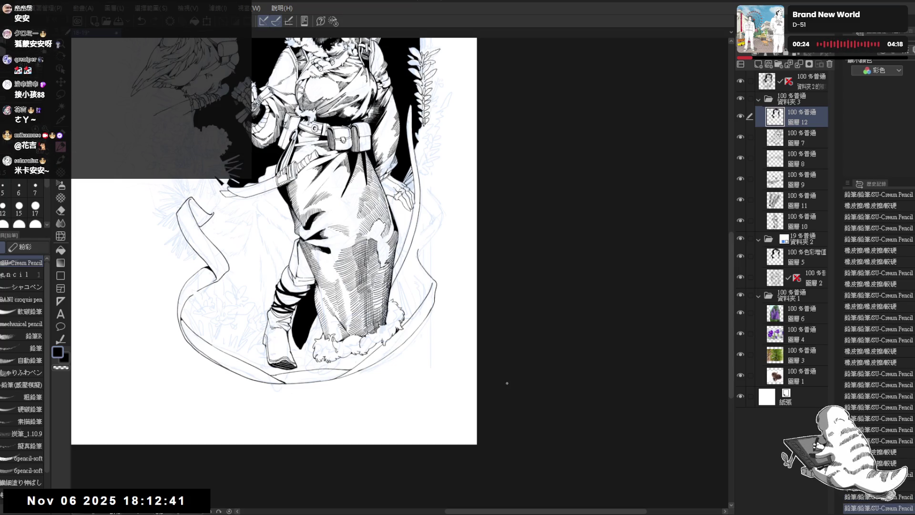
scroll(531, 204, "down", 2)
scroll(505, 191, "down", 2)
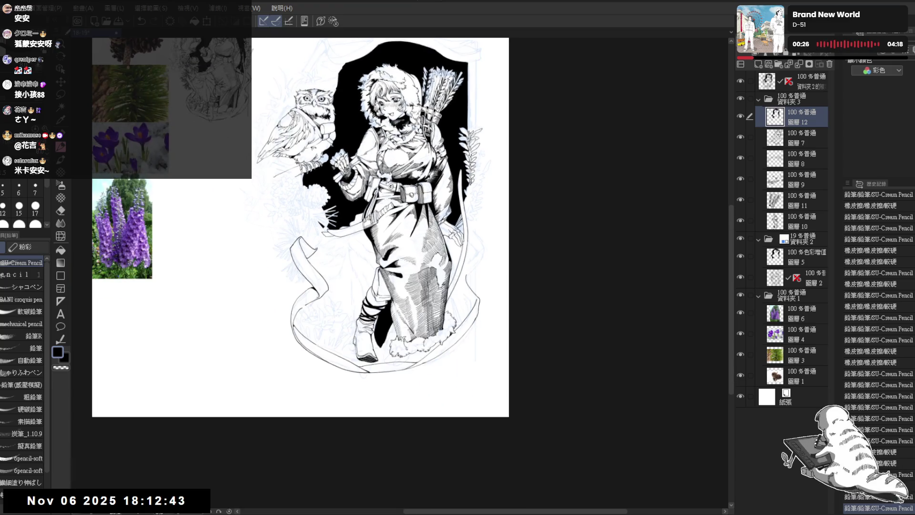
- Try more pencil strokes on the figure, undoing, redoing and undoing the latest one
mouse_move(469, 331)
left_mouse_down()
mouse_move(412, 329)
mouse_move(422, 268)
left_mouse_up()
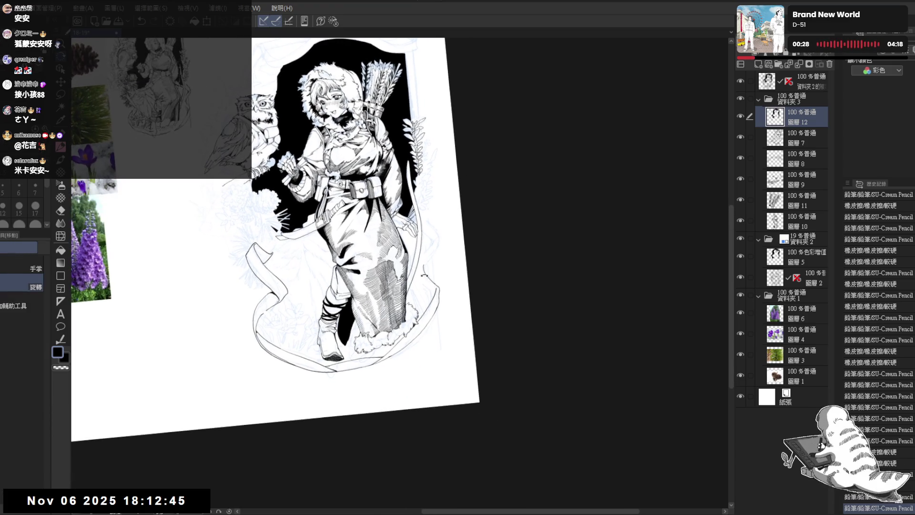
key("ctrl+z")
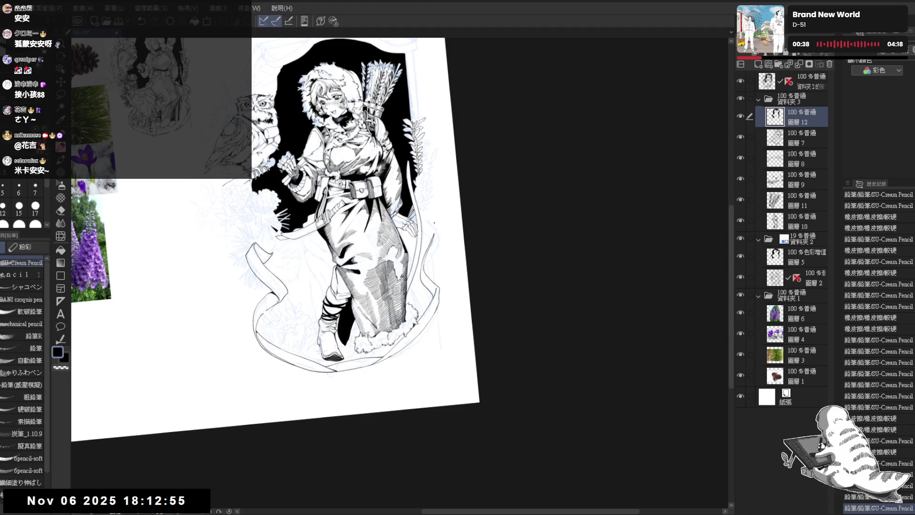
left_click_drag(362, 229, 333, 200)
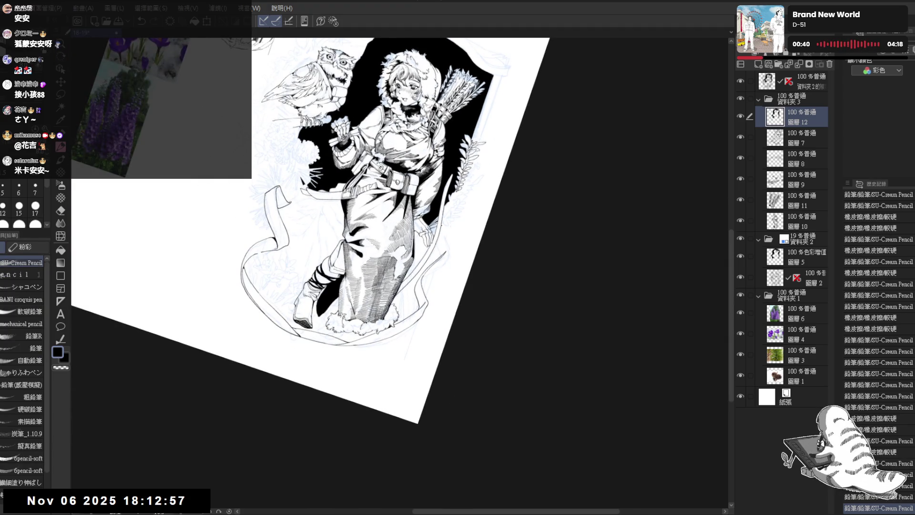
left_click_drag(444, 229, 447, 243)
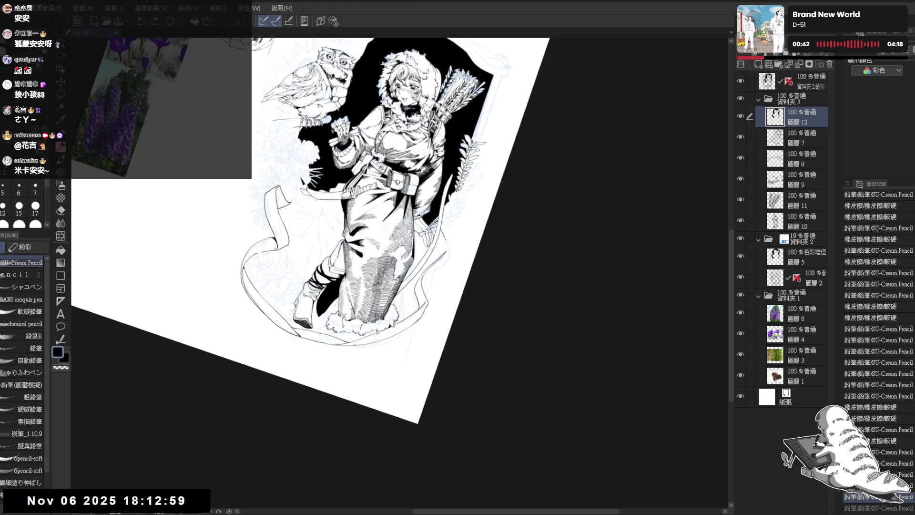
key("ctrl+z")
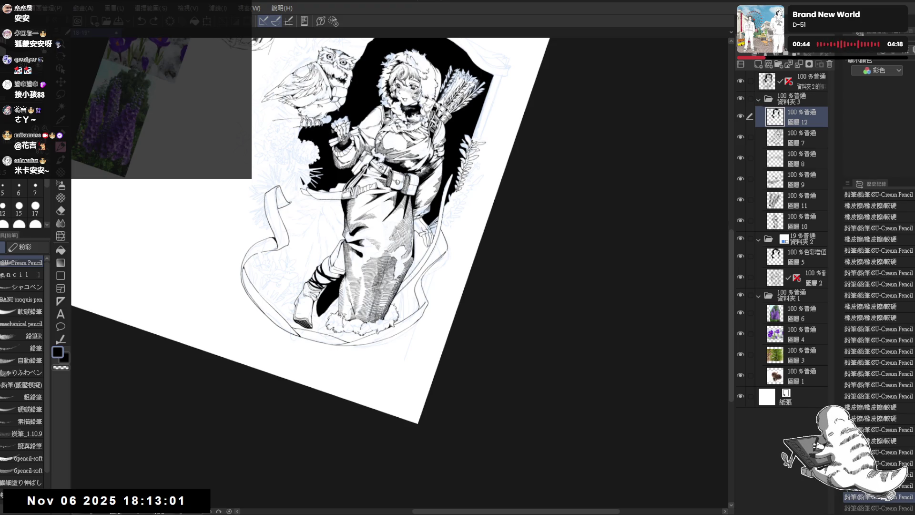
key("ctrl+y")
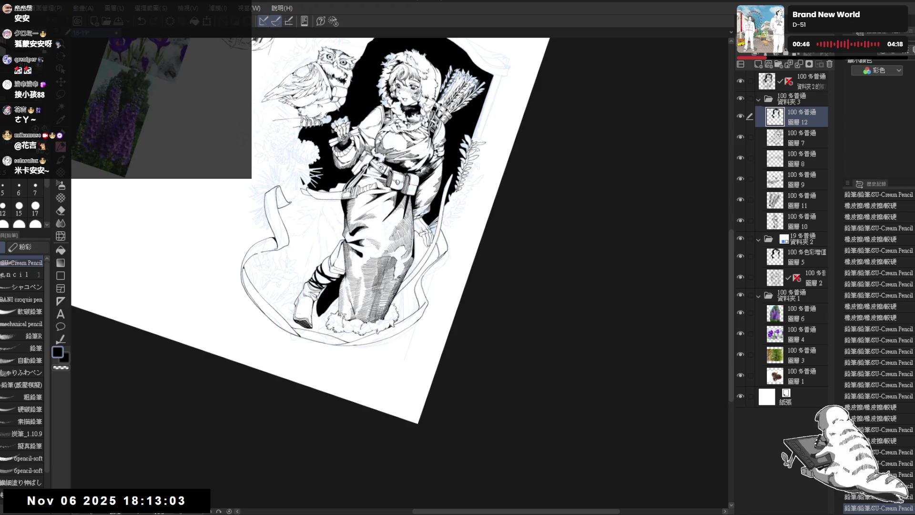
key("ctrl+z")
- Erase a small bit of inking, enlarge the tilted view, and select layer 圖層 10
left_click_drag(378, 439, 310, 429)
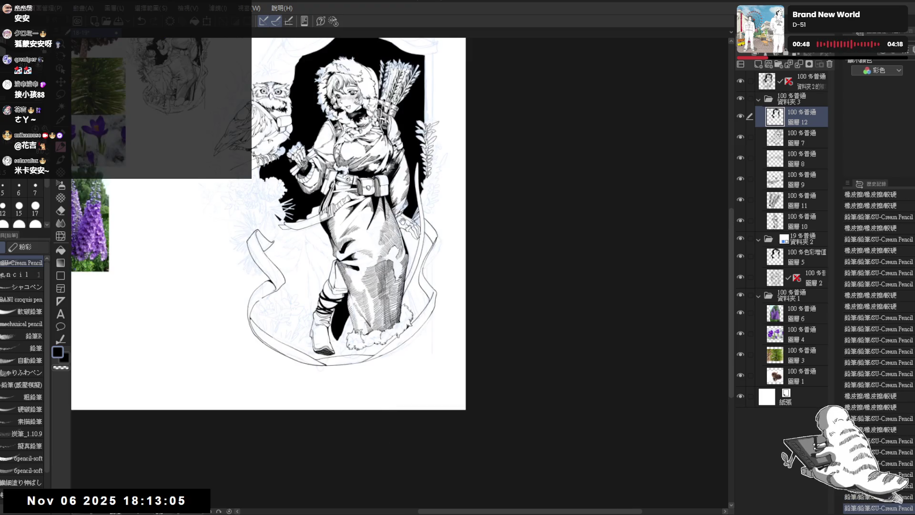
left_click_drag(466, 349, 460, 301)
key("e")
key("r")
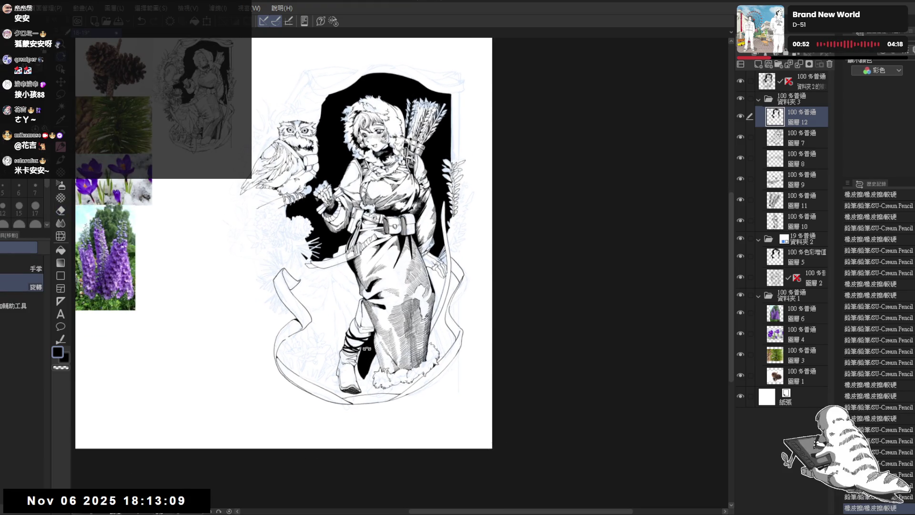
mouse_move(367, 349)
left_mouse_down()
mouse_move(365, 286)
mouse_move(357, 306)
mouse_move(391, 286)
left_mouse_up()
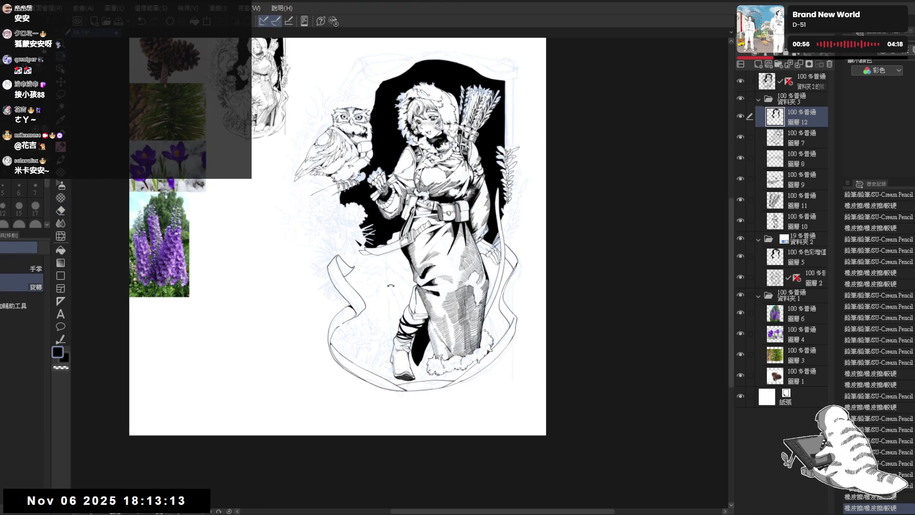
scroll(390, 285, "up", 2)
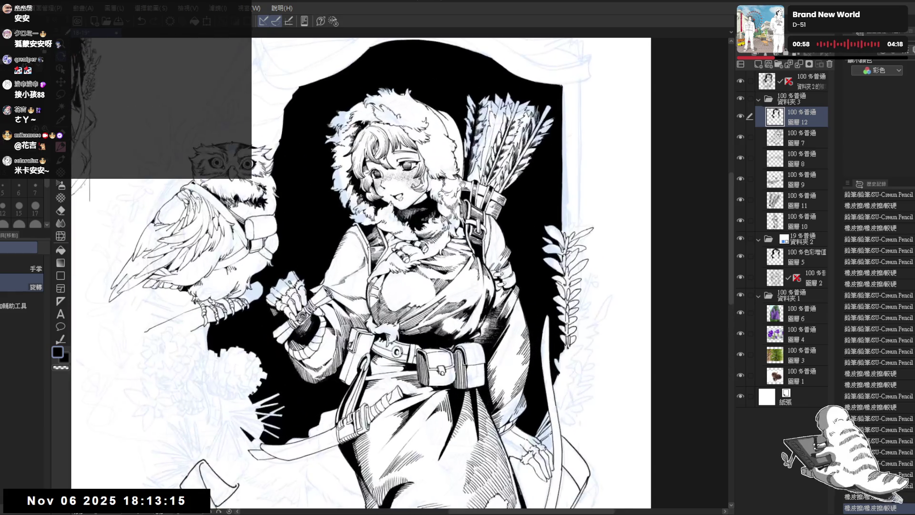
scroll(391, 285, "up", 1)
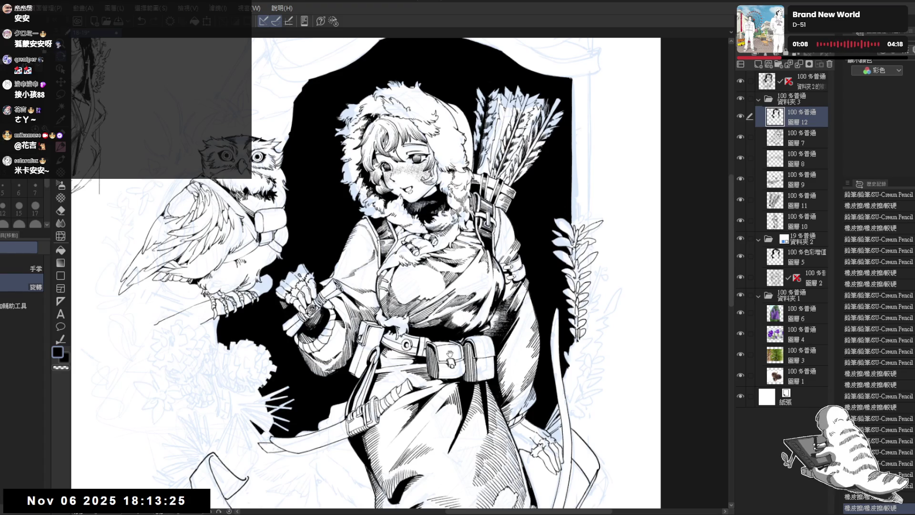
mouse_move(450, 353)
left_mouse_down()
mouse_move(393, 349)
mouse_move(408, 286)
left_mouse_up()
left_click(394, 349, "ctrl+shift")
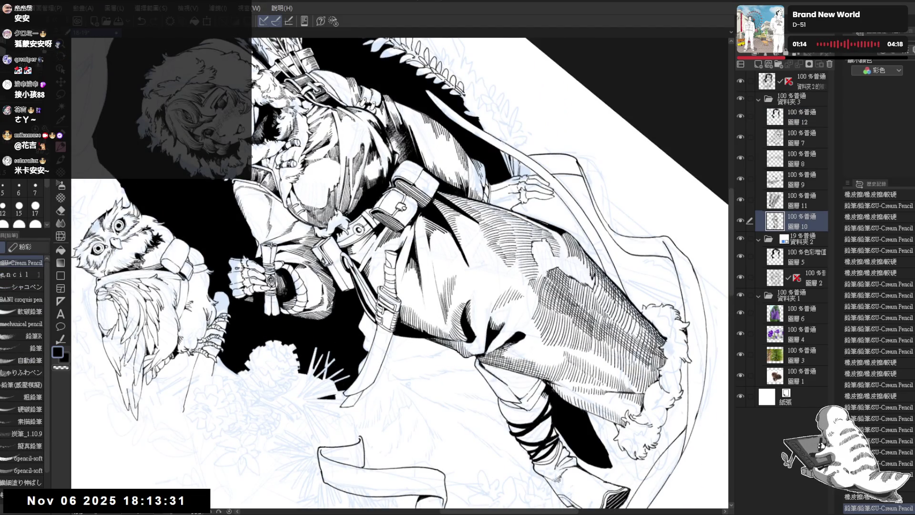
- Rotate the canvas to a diagonal angle and add a pencil stroke to the robe
mouse_move(395, 305)
left_mouse_down()
mouse_move(407, 330)
mouse_move(387, 305)
left_mouse_up()
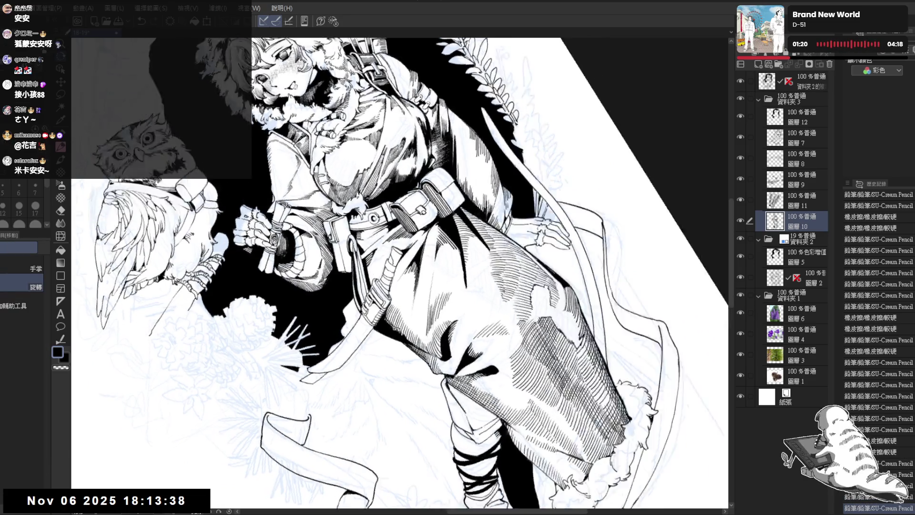
left_click_drag(391, 296, 362, 324)
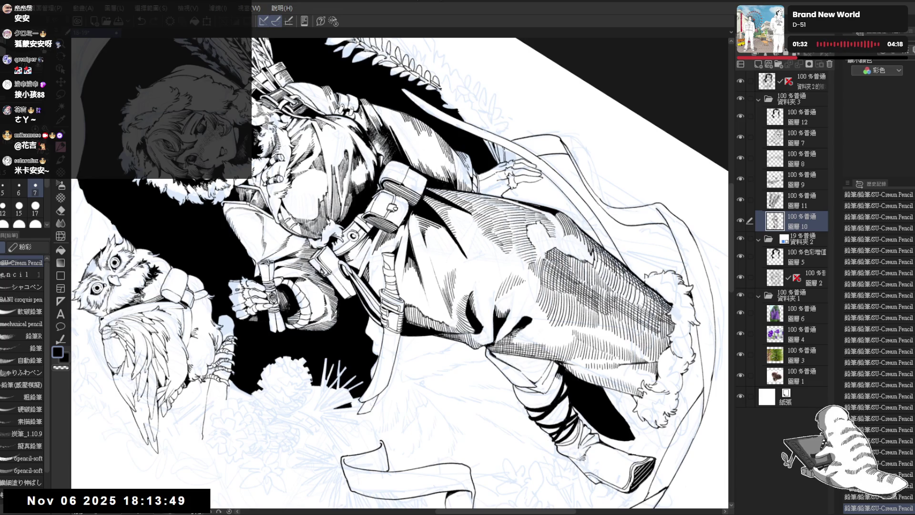
mouse_move(400, 271)
left_mouse_down()
mouse_move(410, 267)
mouse_move(419, 280)
left_mouse_up()
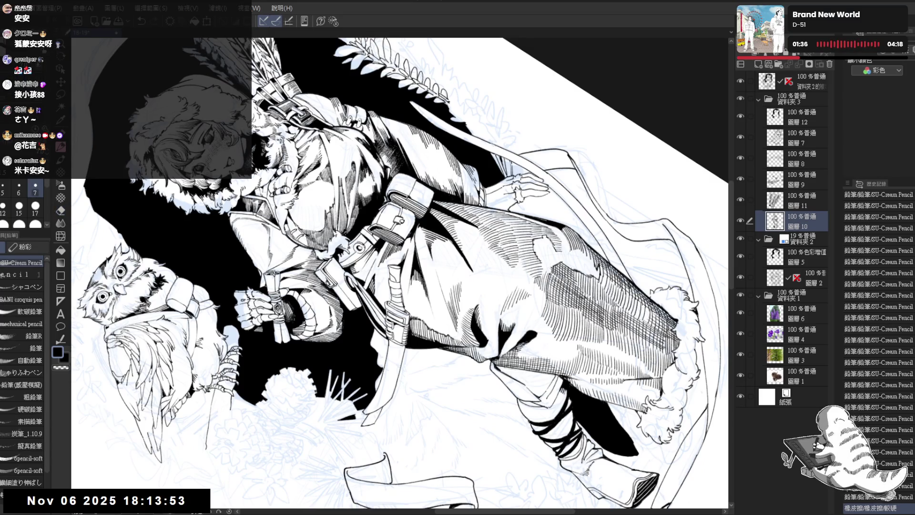
left_click_drag(401, 272, 438, 241)
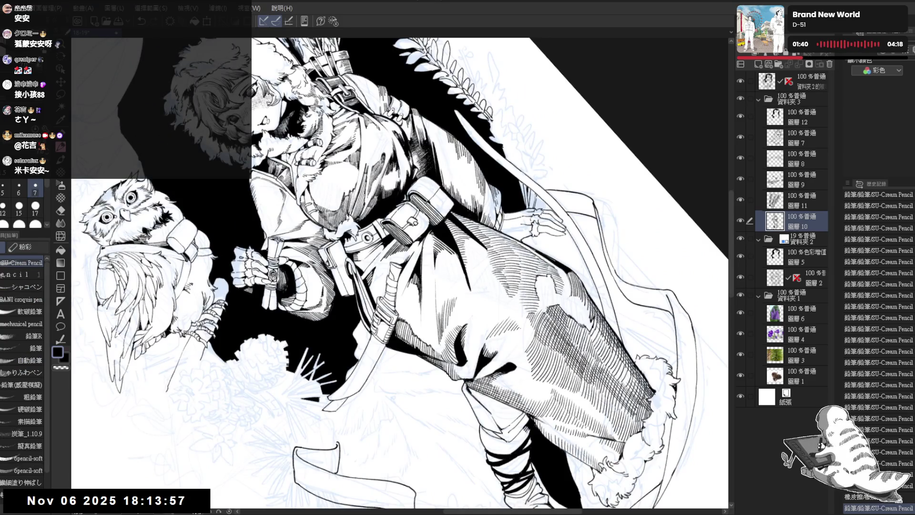
mouse_move(420, 334)
left_mouse_down()
mouse_move(438, 351)
mouse_move(460, 296)
left_mouse_up()
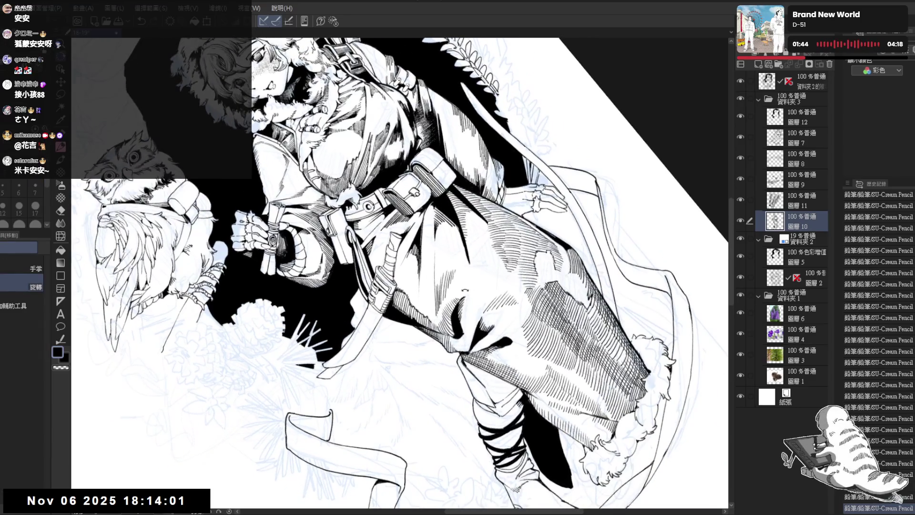
- Erase spots and stray marks in the robe hatching, redraw a stroke, and fit the view
key("e")
left_click(458, 295)
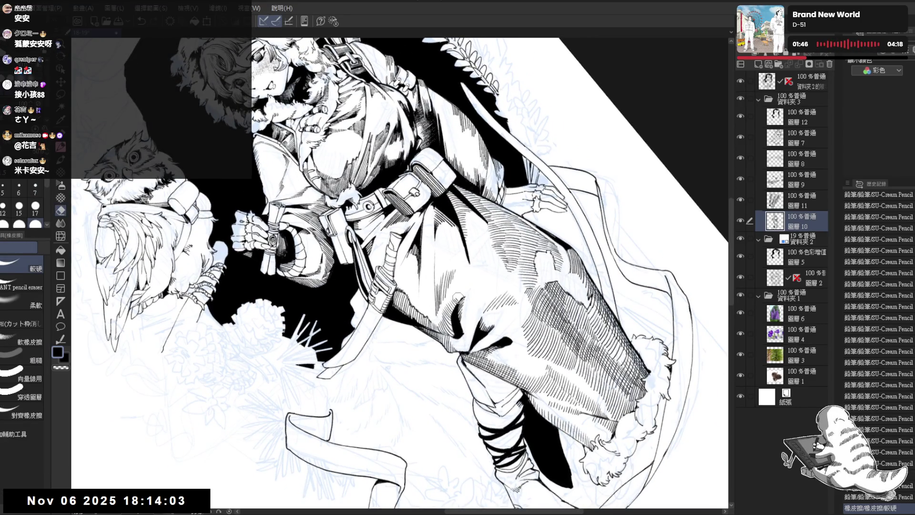
key("p")
mouse_move(455, 292)
left_mouse_down()
mouse_move(463, 301)
mouse_move(458, 267)
mouse_move(460, 279)
left_mouse_up()
key("e")
left_click_drag(447, 265, 460, 293)
key("p")
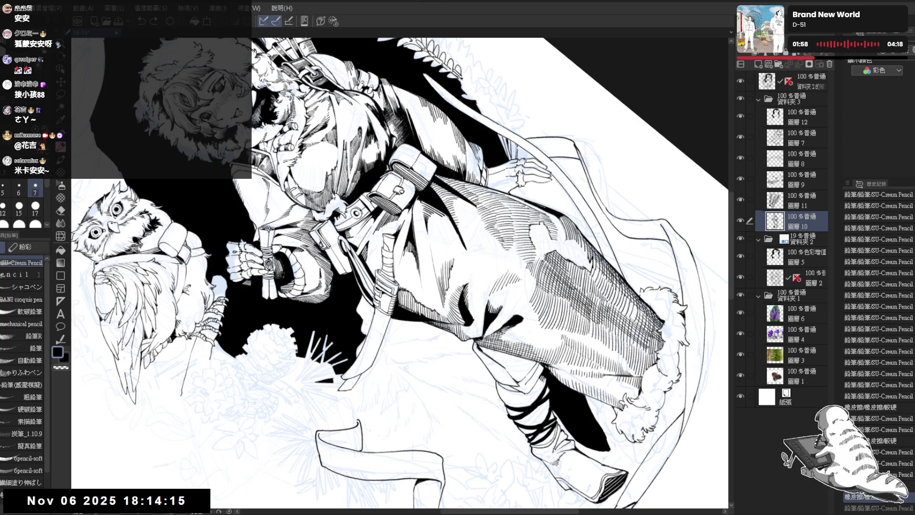
key("ctrl+0")
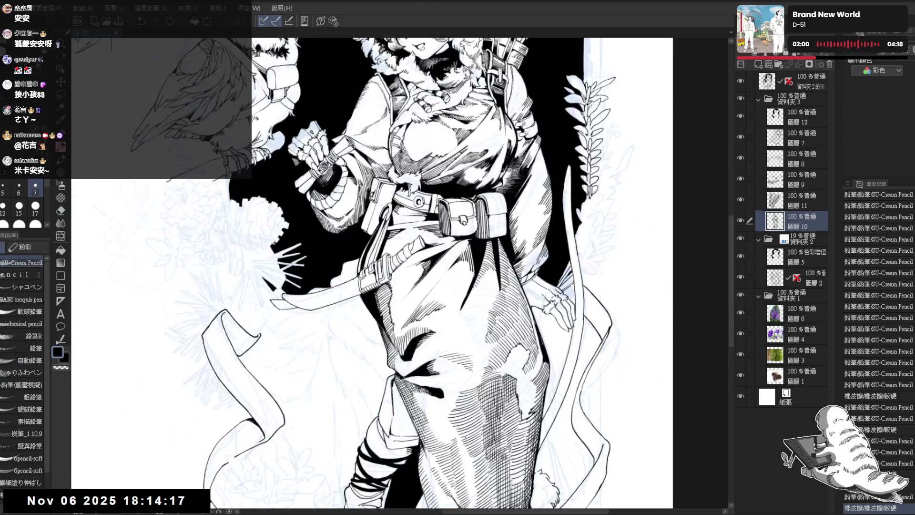
- On a rotated view, redraw a short pencil stroke on the lower robe after undoing the first try
key("ctrl+minus")
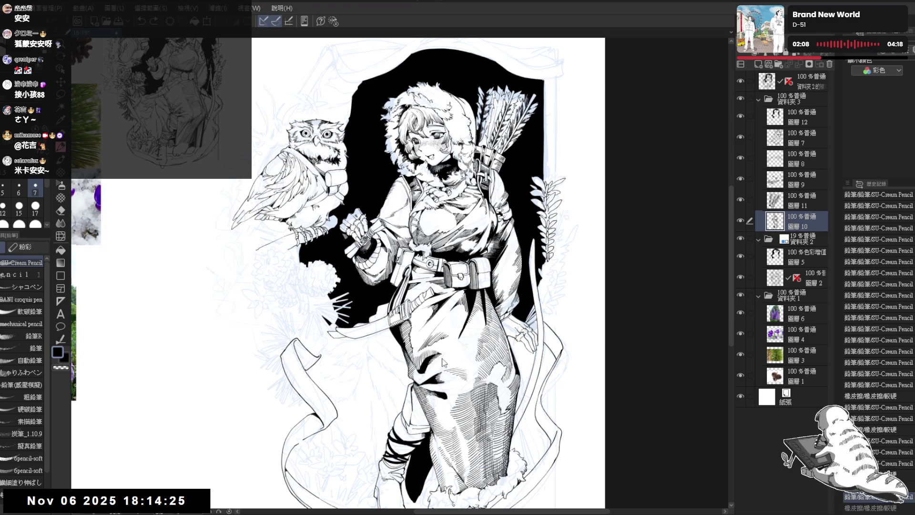
left_click_drag(476, 365, 451, 330)
key("minus")
key("minus")
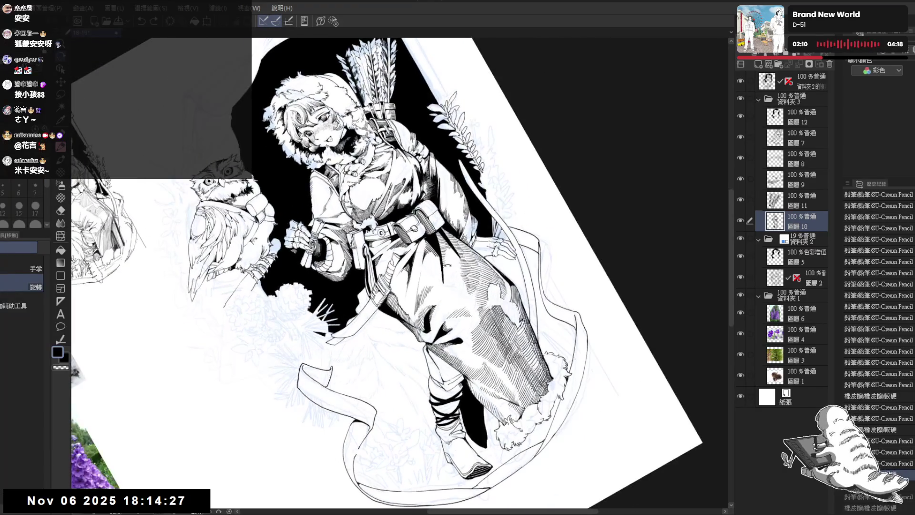
key("e")
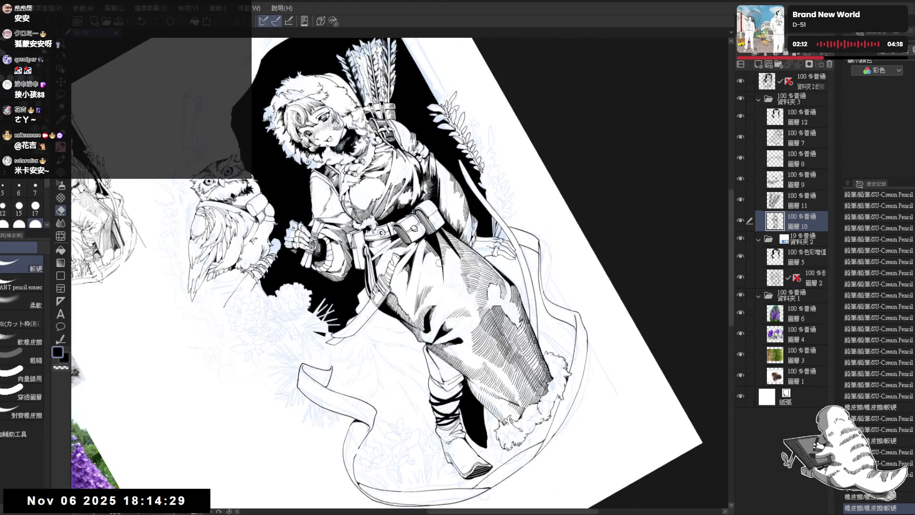
key("p")
left_click_drag(441, 257, 441, 285)
key("ctrl+z")
left_click_drag(440, 275, 441, 285)
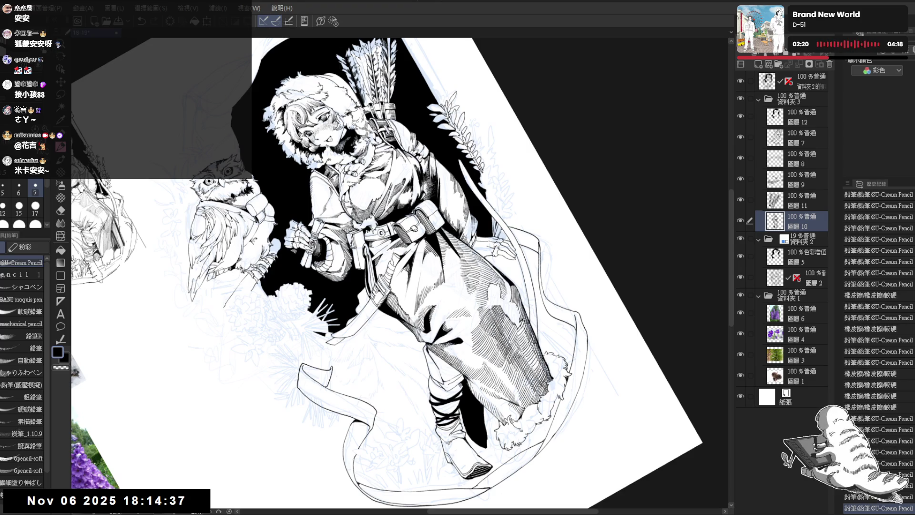
- Return the canvas view to upright with the whole illustration fitted in the window
key("ctrl+0")
key("minus")
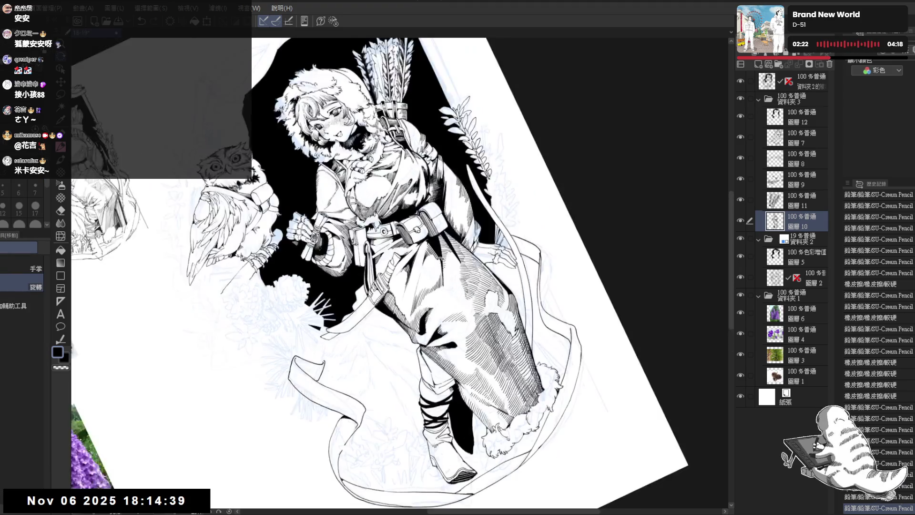
key("minus")
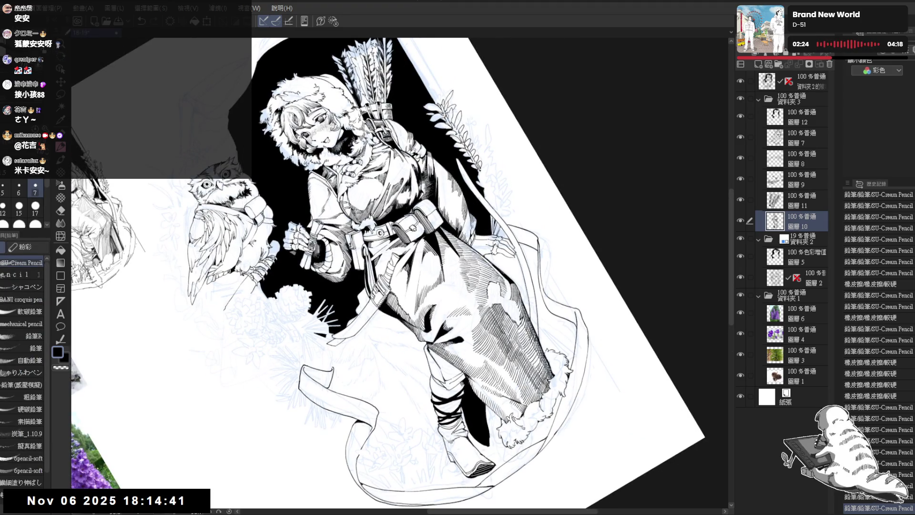
key("ctrl+0")
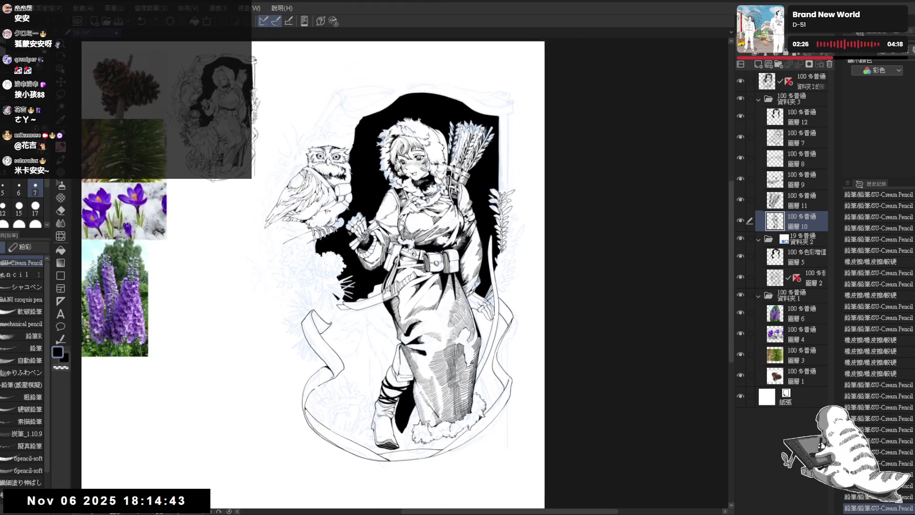